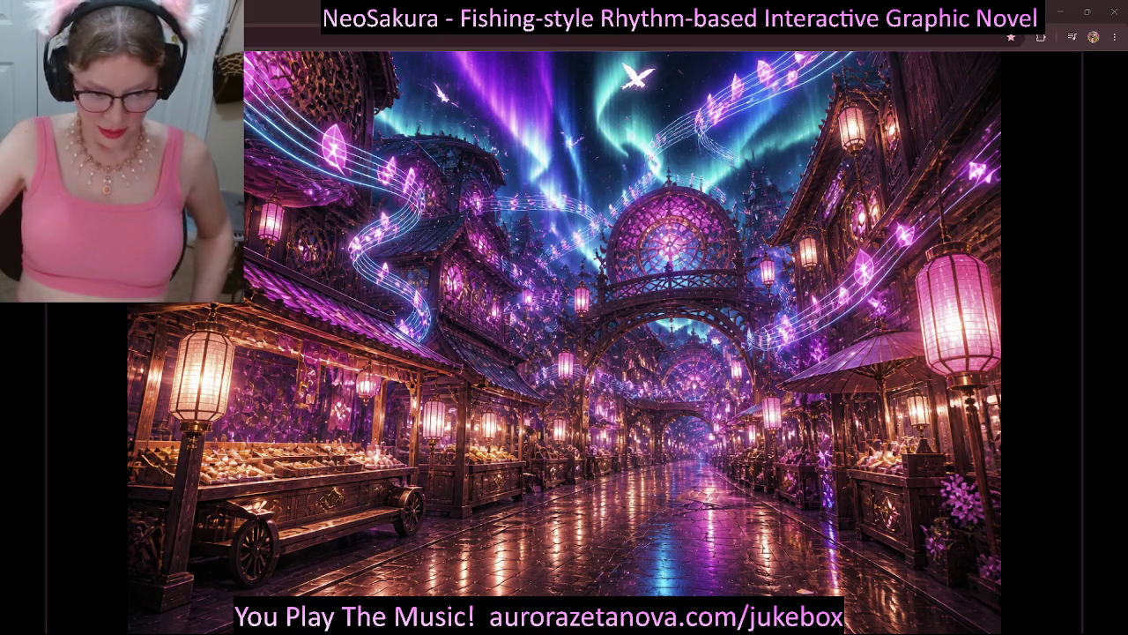
- Reload the page to leave the NeoSakura game scene for the dragon concept sheet
{"action": "key", "text": "F5"}
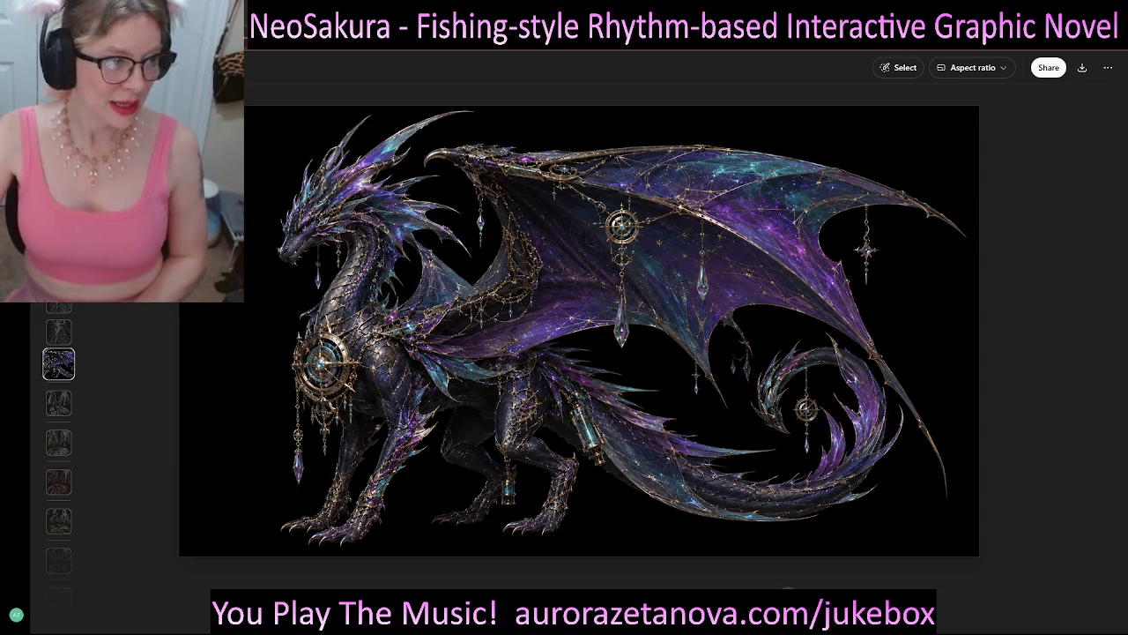
- Browse from Liliora and Arielle past the mage, dragon, silver, green and red sheets
{"action": "key", "text": "Down"}
{"action": "key", "text": "Down"}
{"action": "key", "text": "Down"}
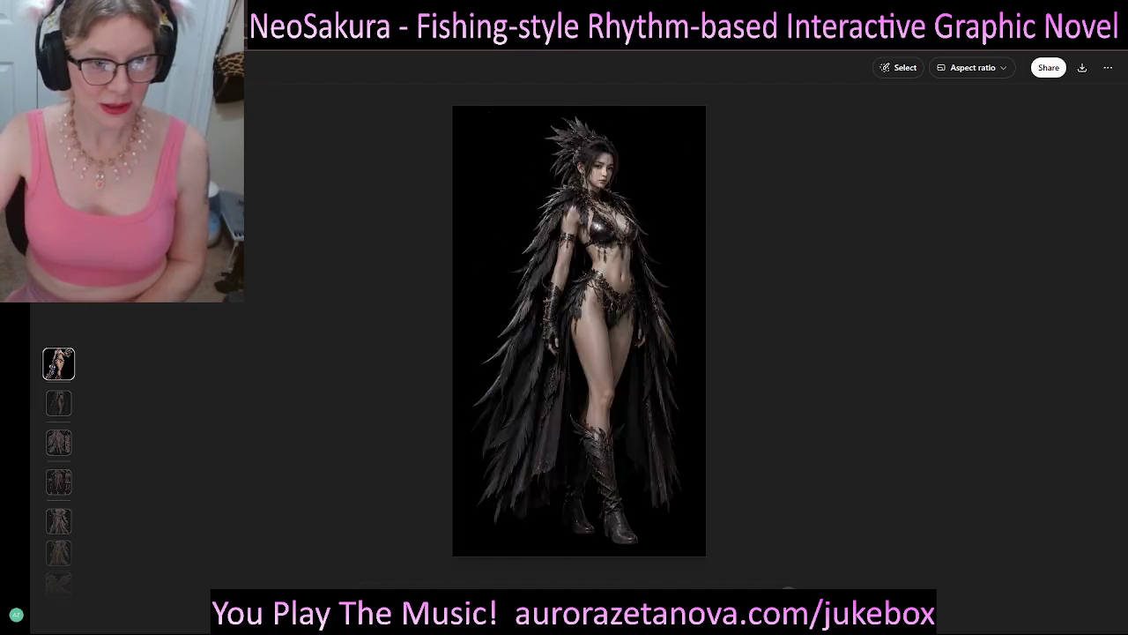
{"action": "key", "text": "Down"}
{"action": "key", "text": "Up"}
{"action": "key", "text": "Down"}
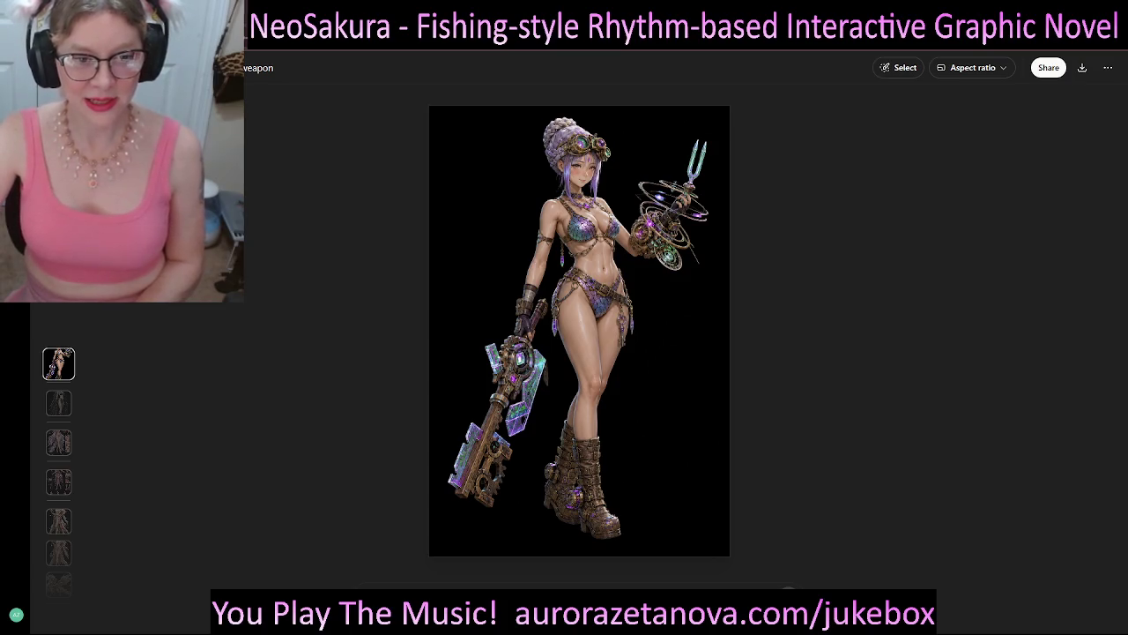
{"action": "key", "text": "Up"}
{"action": "key", "text": "Up"}
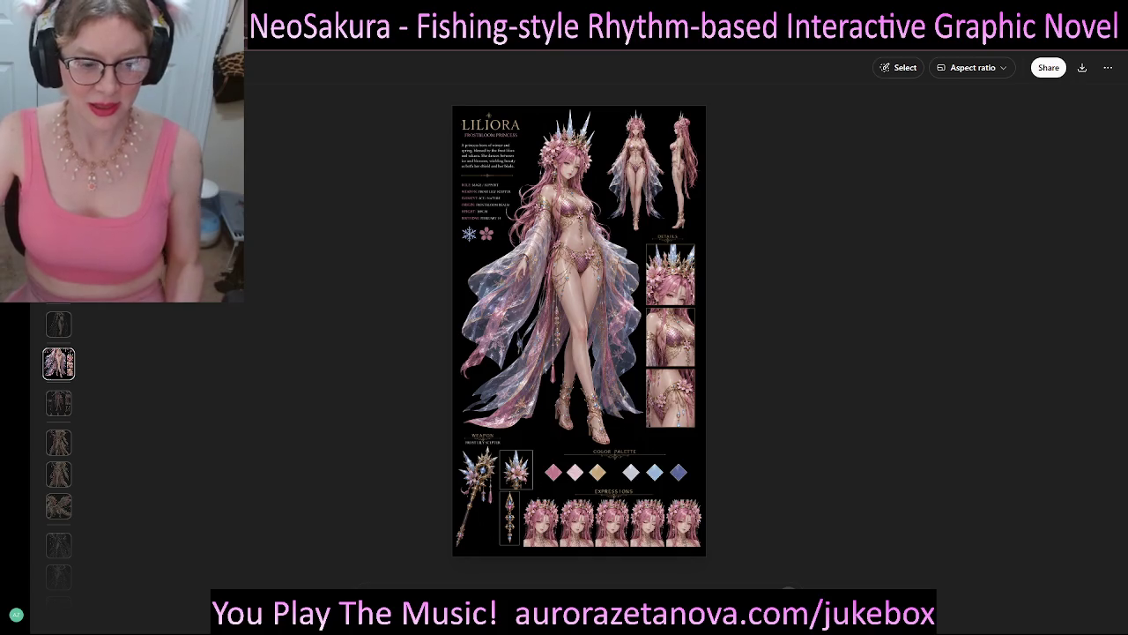
{"action": "key", "text": "Down"}
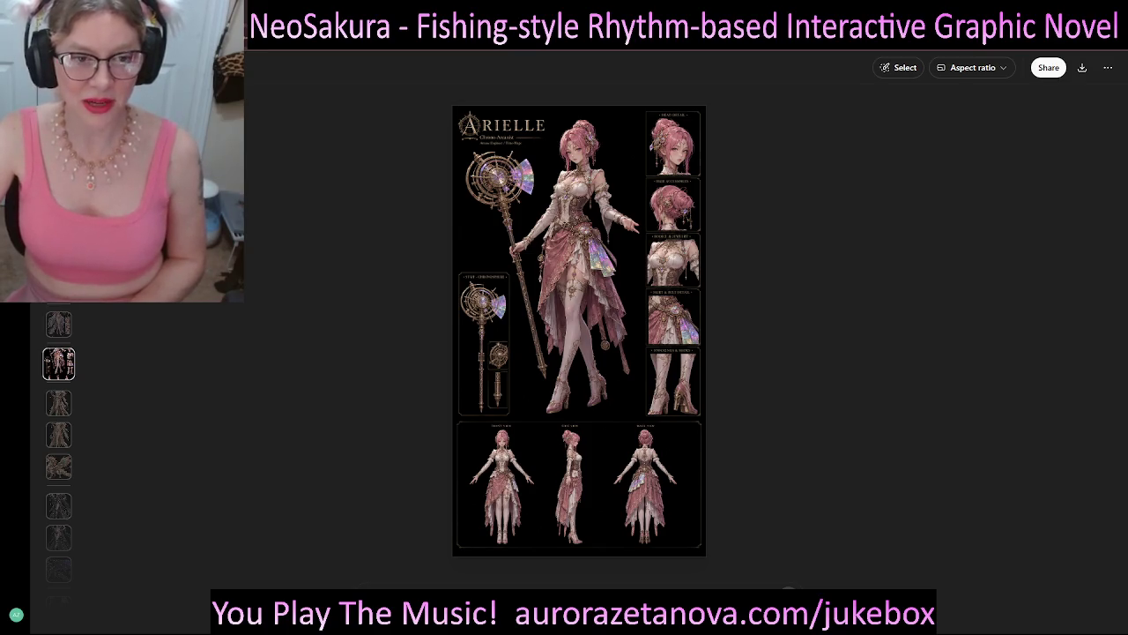
{"action": "key", "text": "Down"}
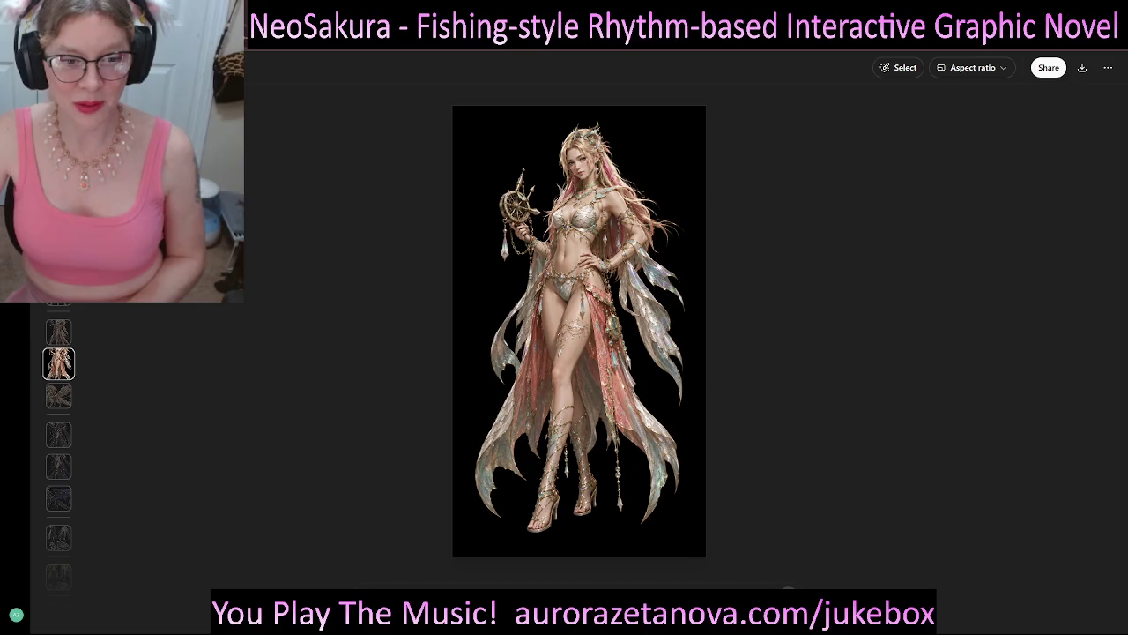
{"action": "key", "text": "Down"}
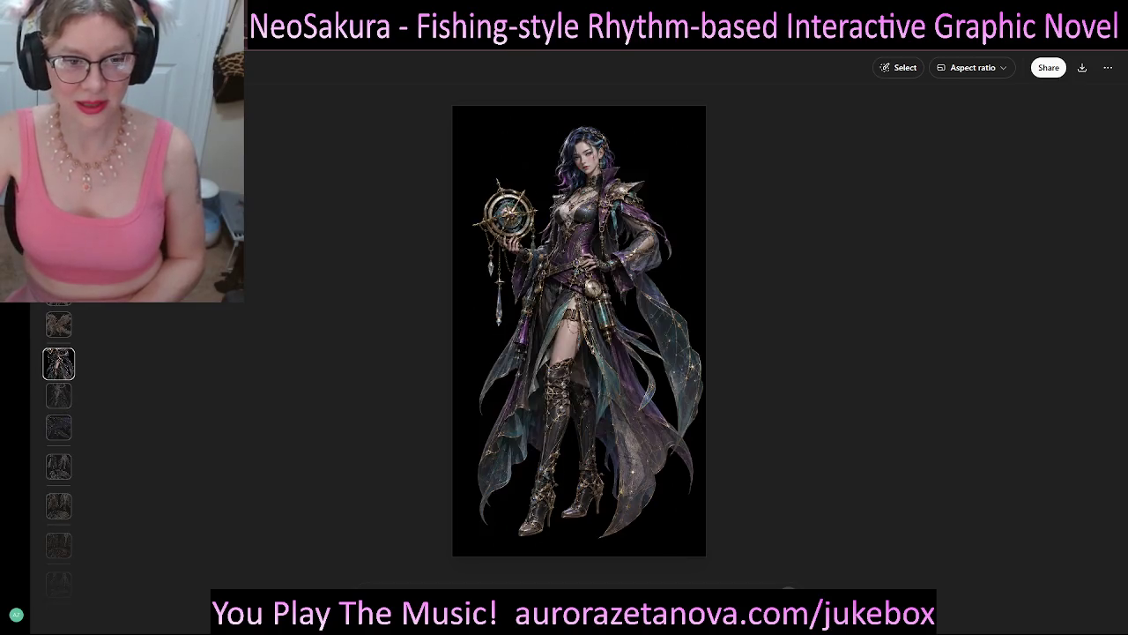
{"action": "key", "text": "Down"}
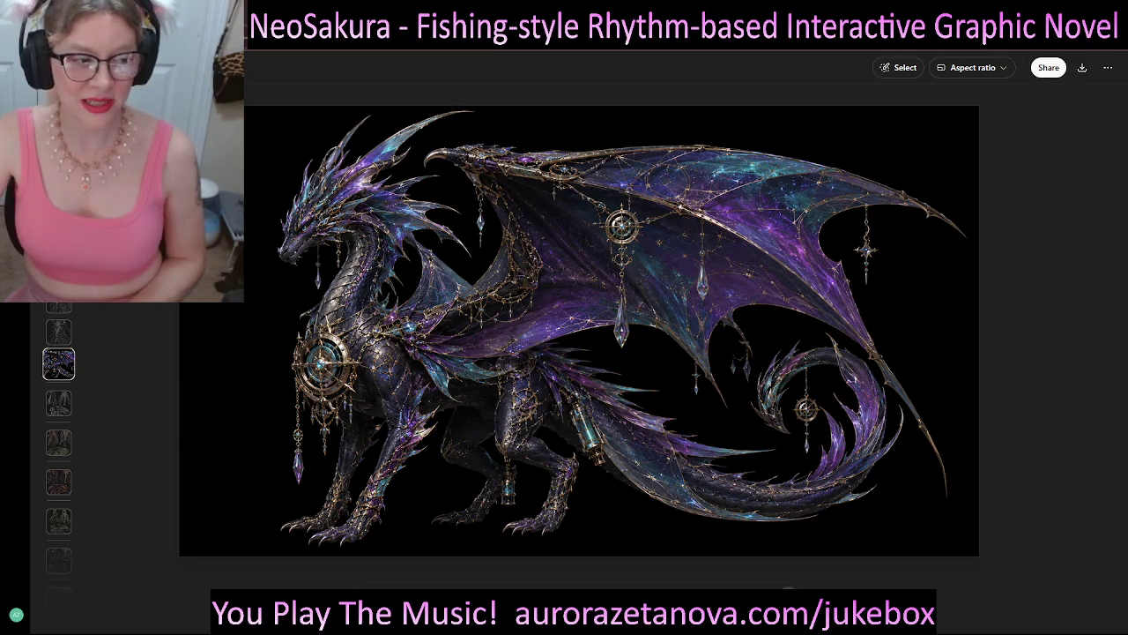
{"action": "key", "text": "Down"}
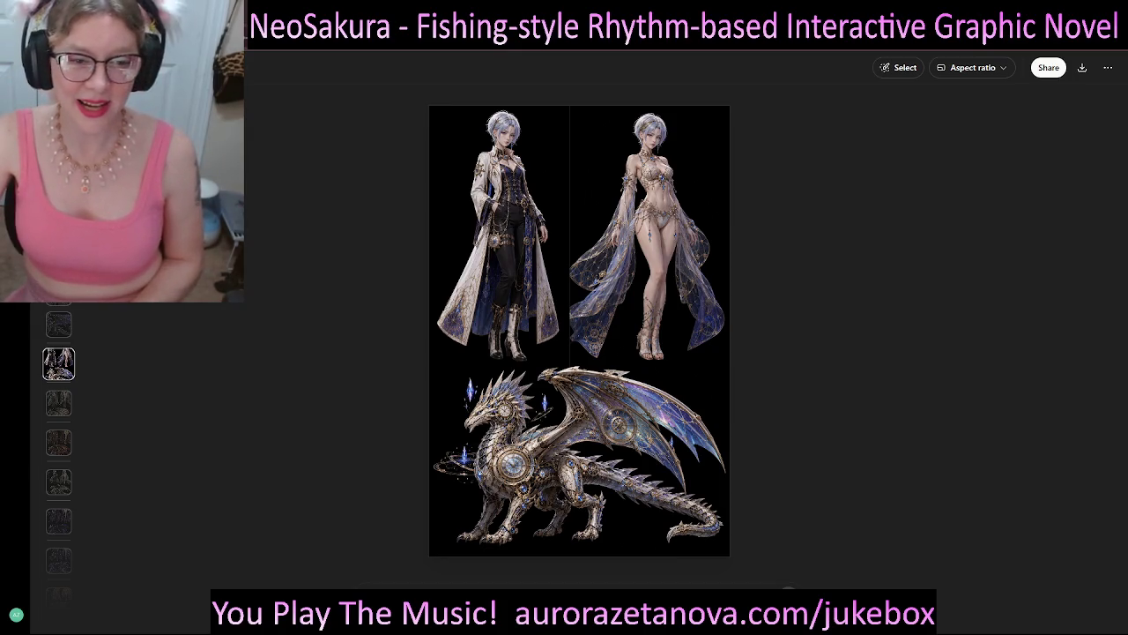
{"action": "key", "text": "Down"}
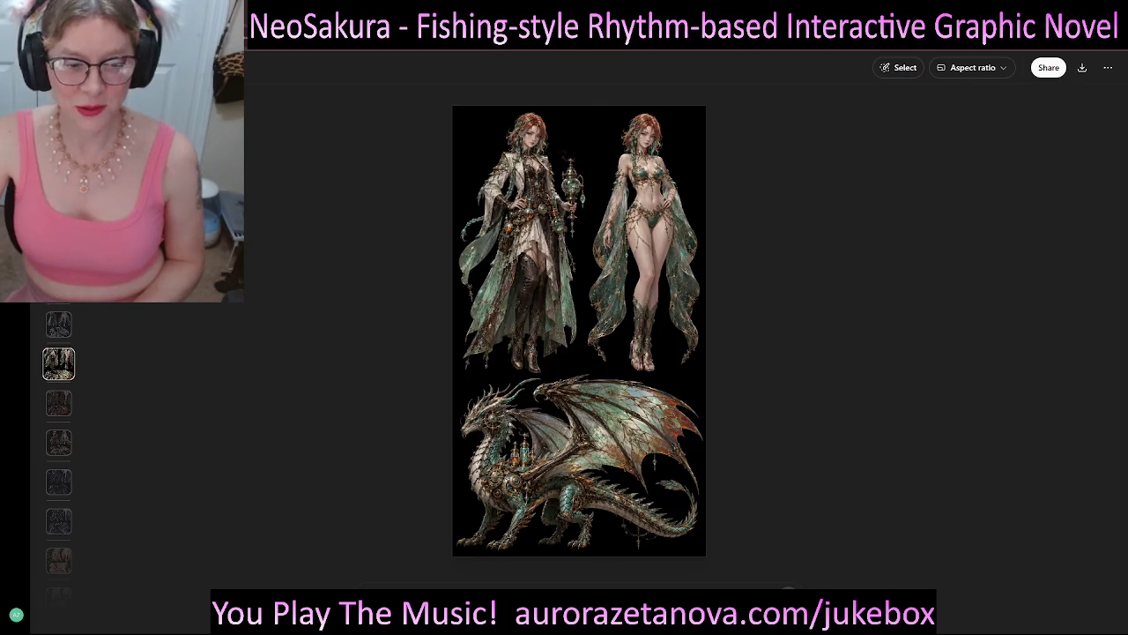
{"action": "key", "text": "Down"}
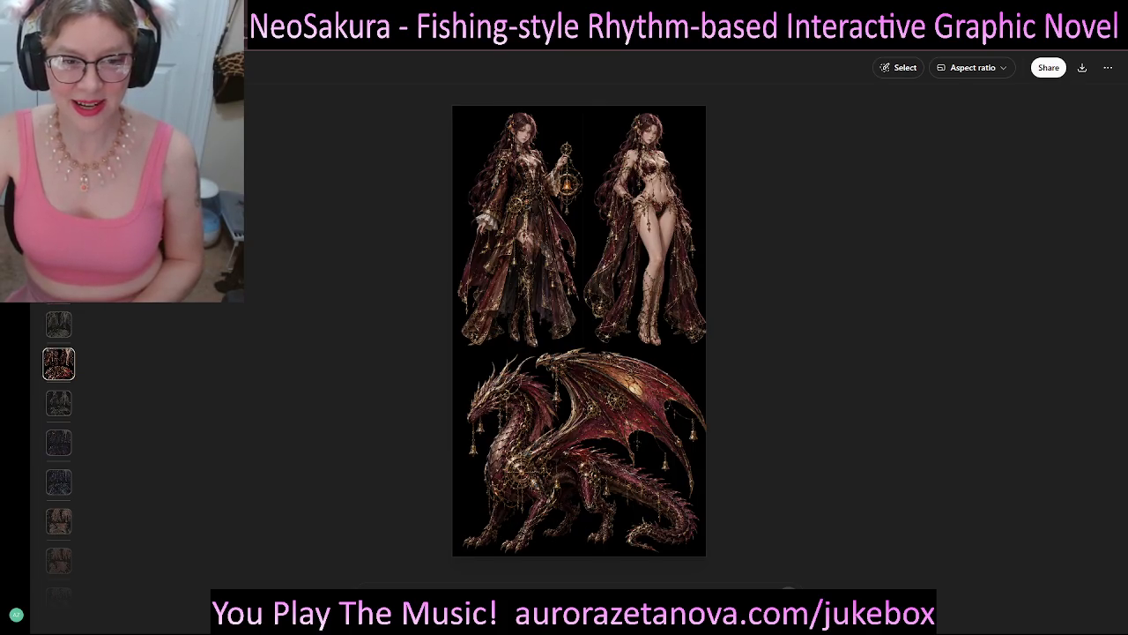
- Compare the Nyxara and Lysandra sheets, then advance to the Aurelia sheet
{"action": "key", "text": "Down"}
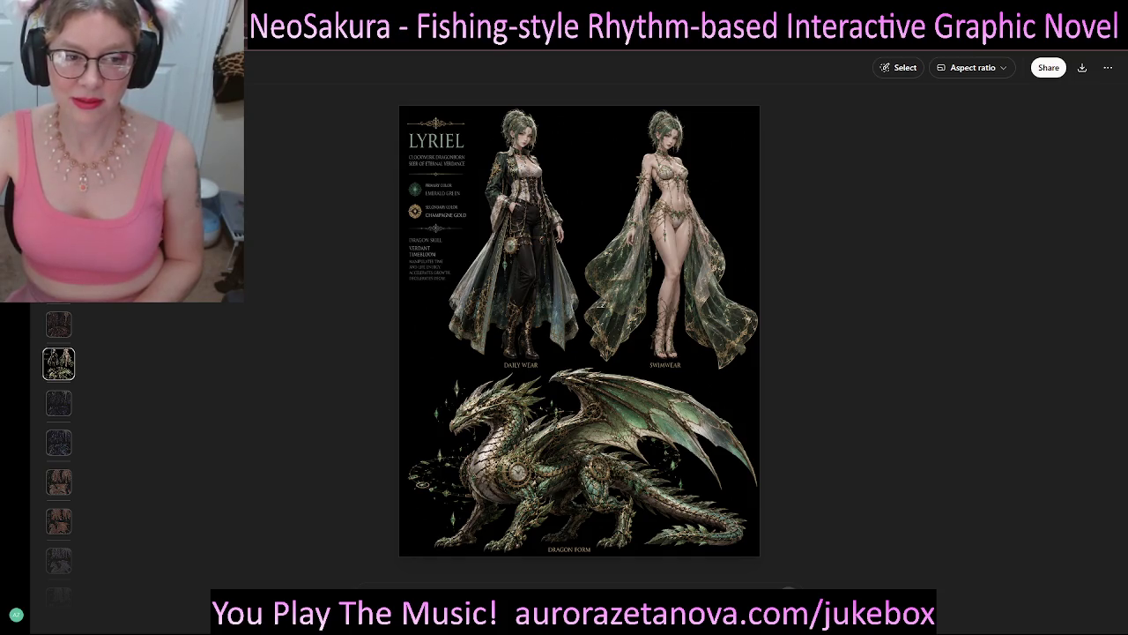
{"action": "key", "text": "Down"}
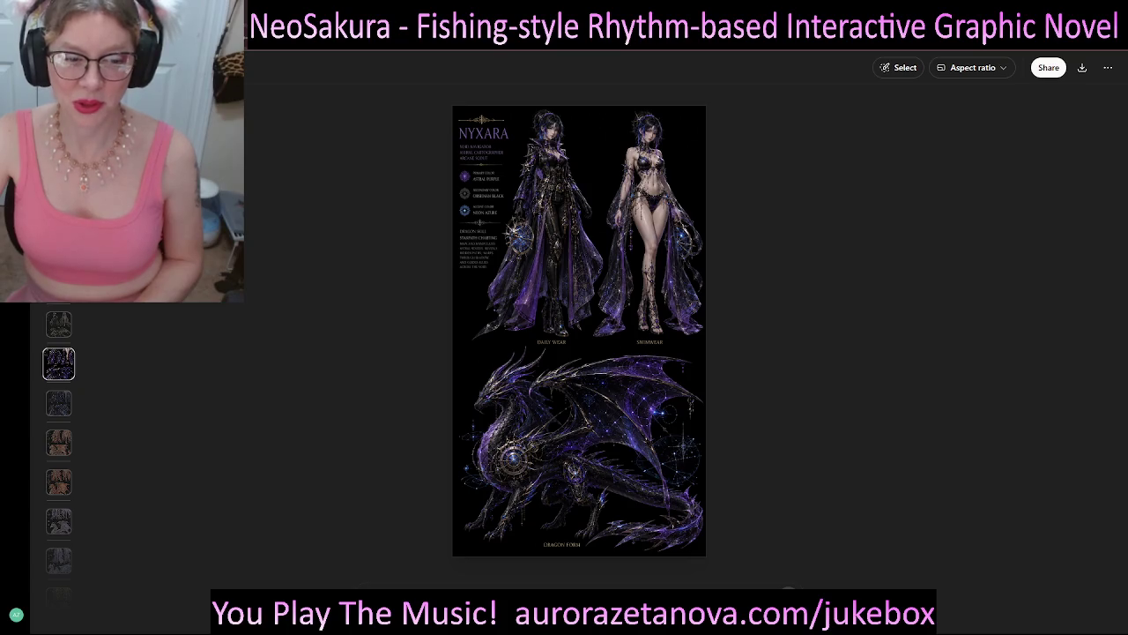
{"action": "key", "text": "Down"}
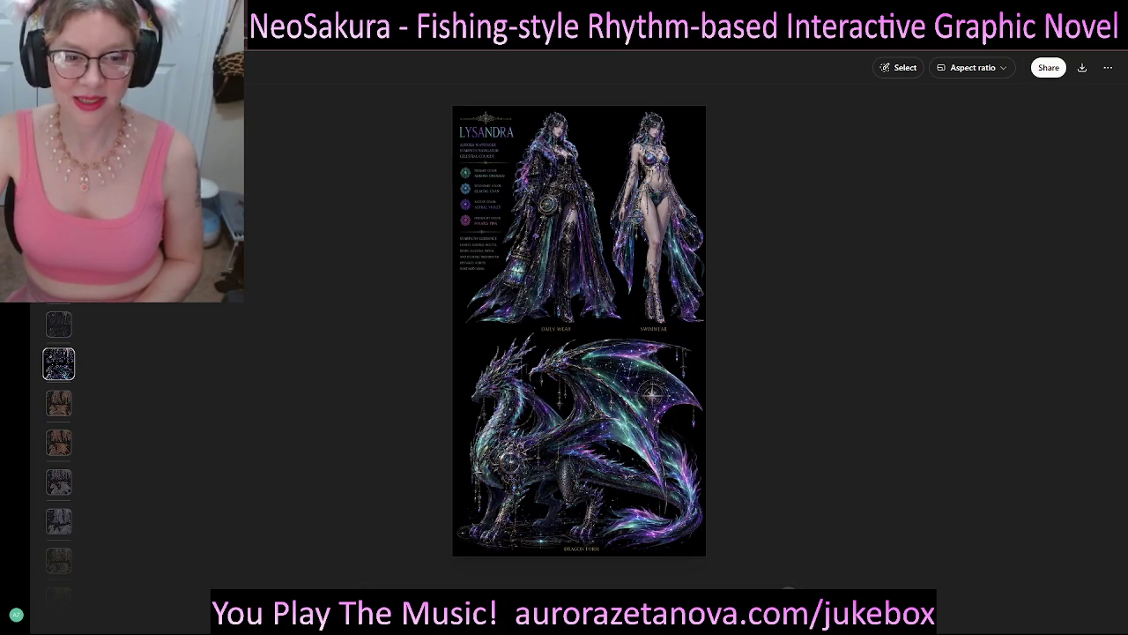
{"action": "key", "text": "Up"}
{"action": "key", "text": "Down"}
{"action": "key", "text": "Up"}
{"action": "key", "text": "Down"}
{"action": "key", "text": "Up"}
{"action": "key", "text": "Down"}
{"action": "key", "text": "Up"}
{"action": "key", "text": "Down"}
{"action": "key", "text": "Up"}
{"action": "key", "text": "Down"}
{"action": "key", "text": "Down"}
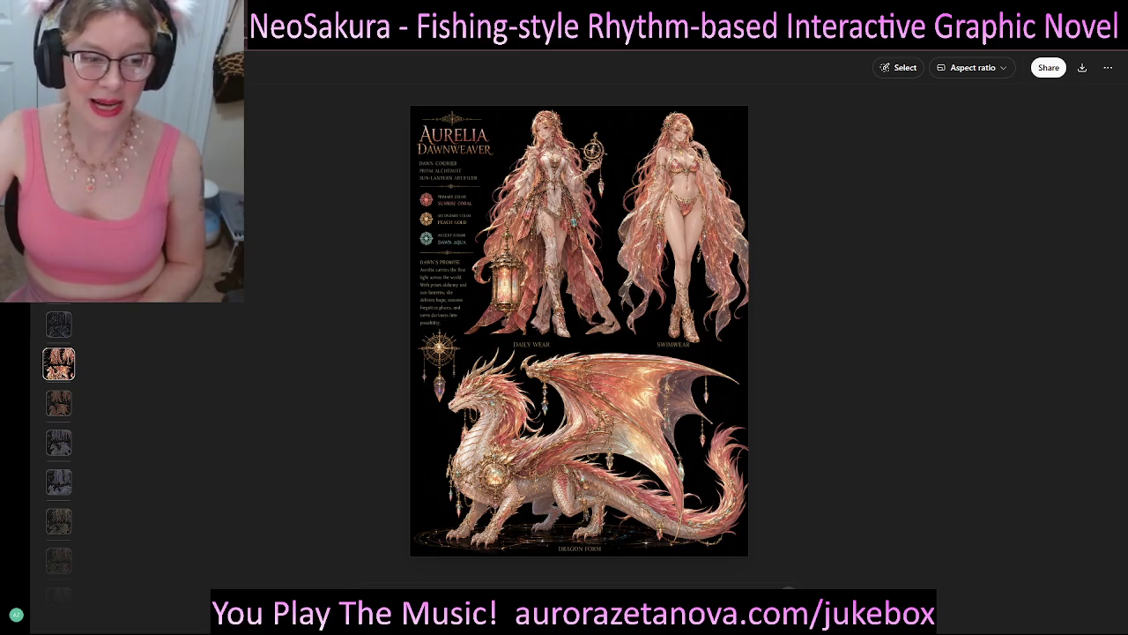
- Advance through Lyravia Duskblaze, Selenya Moonveil, Yselara and Zephyriona Stormcrown, then open a new tab
{"action": "key", "text": "Down"}
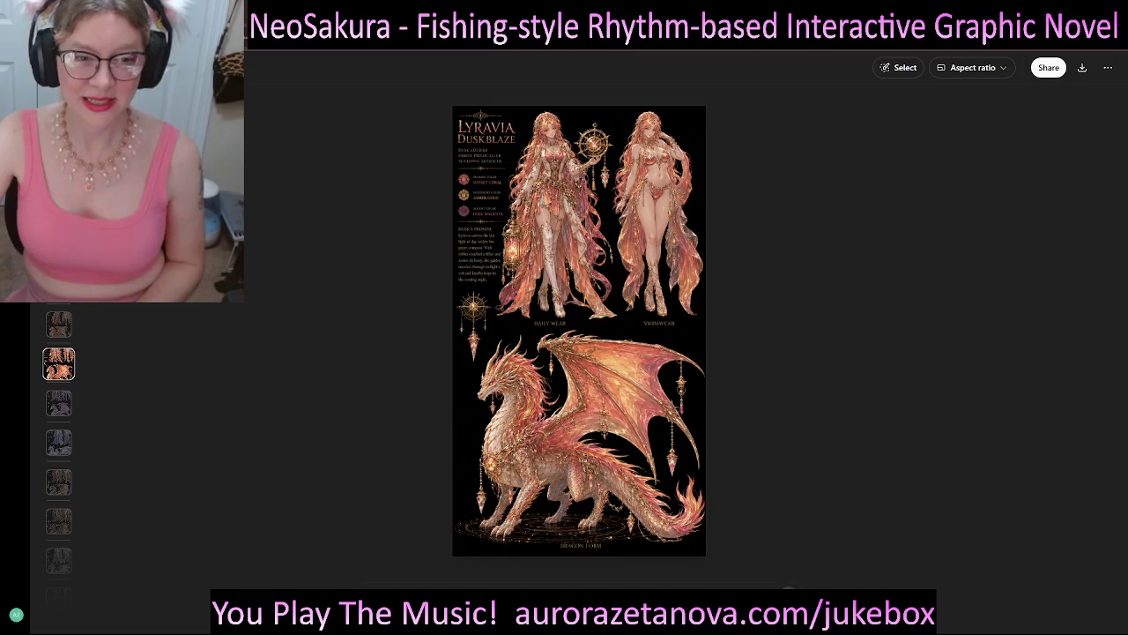
{"action": "key", "text": "Down"}
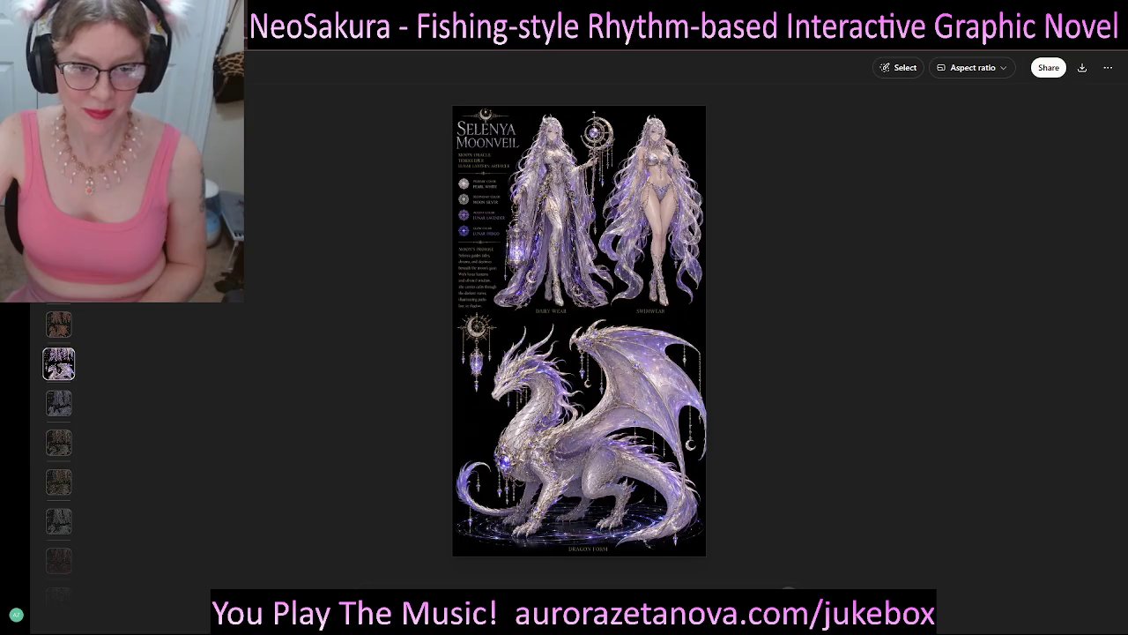
{"action": "key", "text": "Down"}
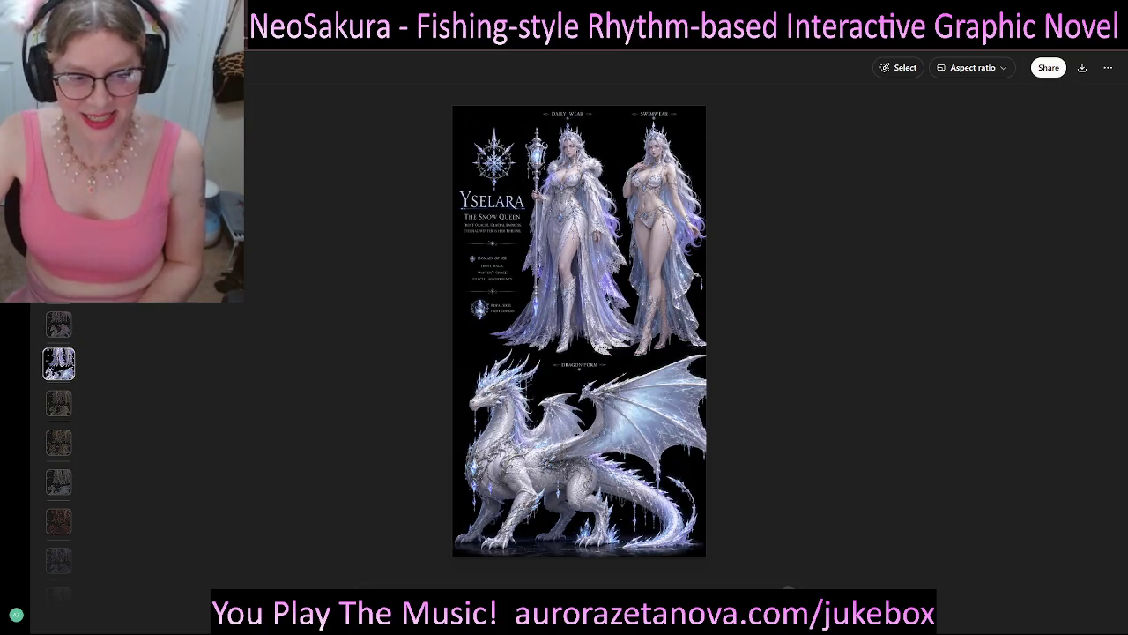
{"action": "key", "text": "Down"}
{"action": "key", "text": "Down"}
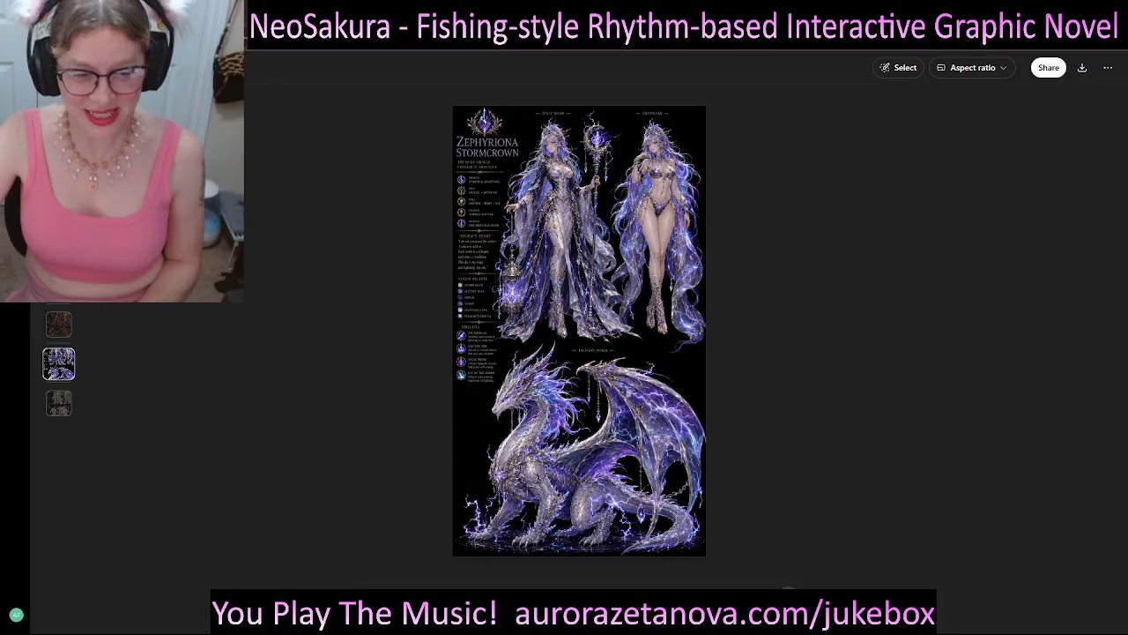
{"action": "key", "text": "Down"}
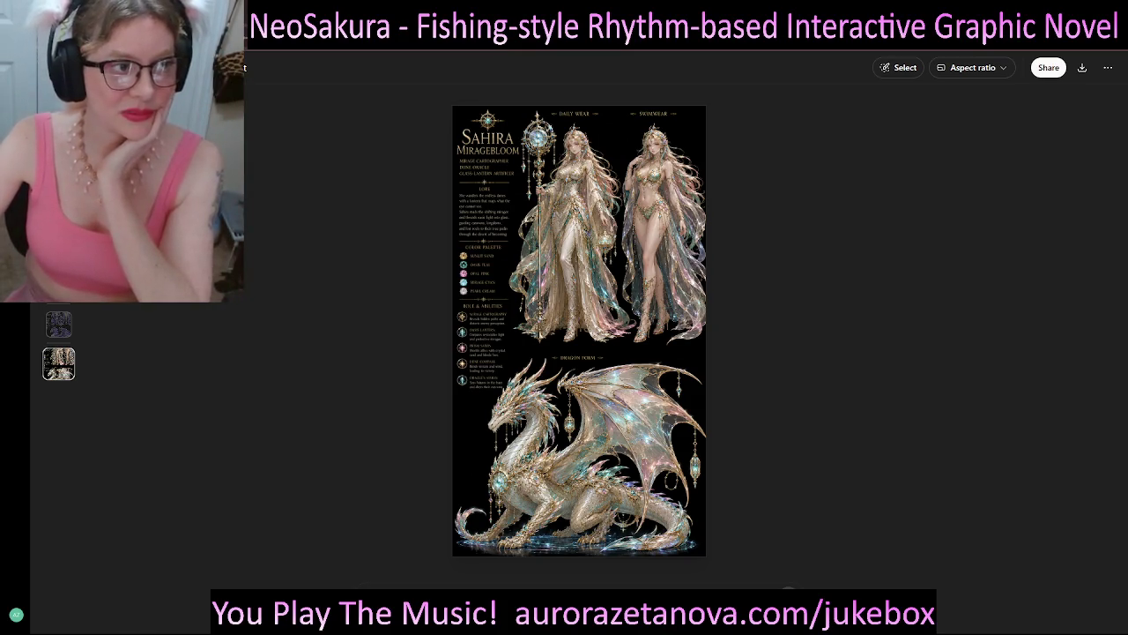
{"action": "key", "text": "ctrl+t"}
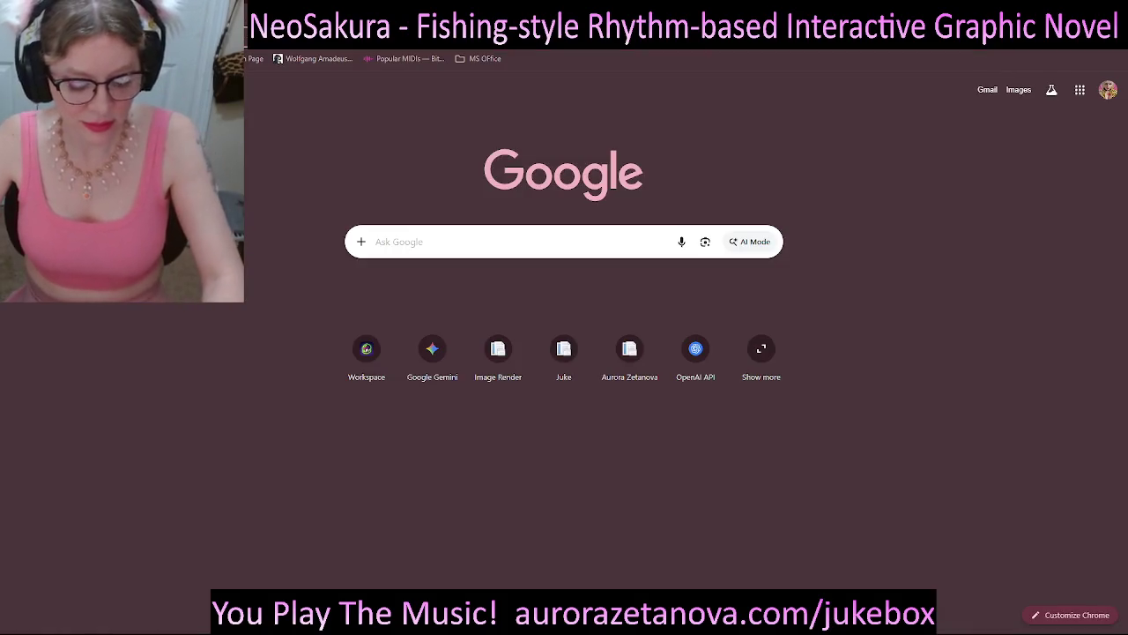
- Load ChatGPT from the omnibox by entering 'chat' and show the empty new-chat page
{"action": "type", "text": "chat"}
{"action": "key", "text": "Return"}
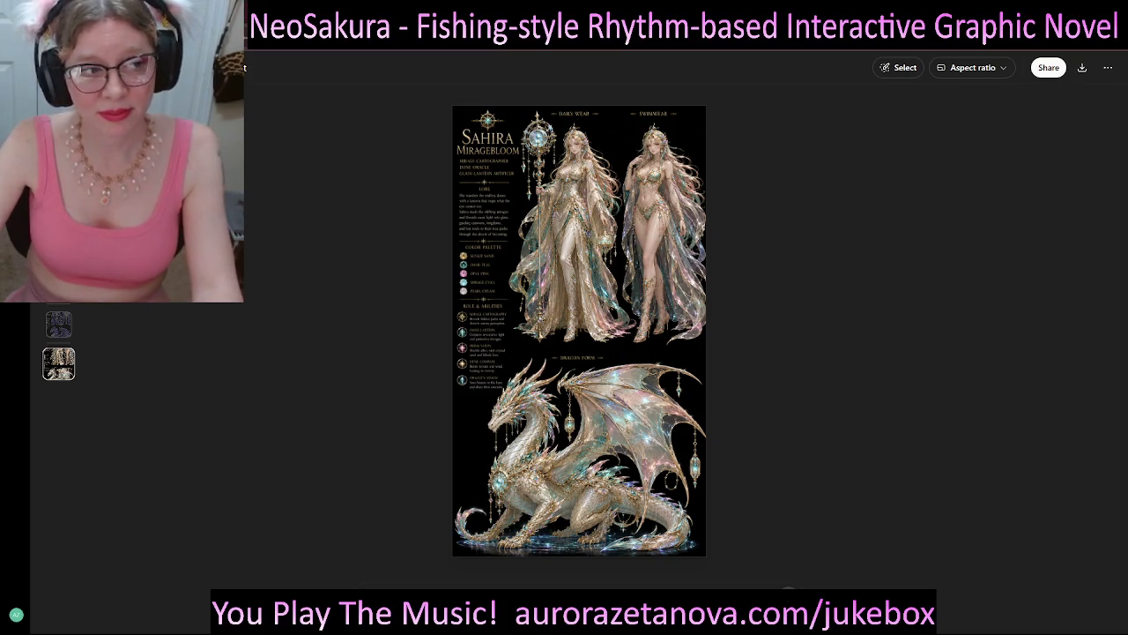
{"action": "key", "text": "Escape"}
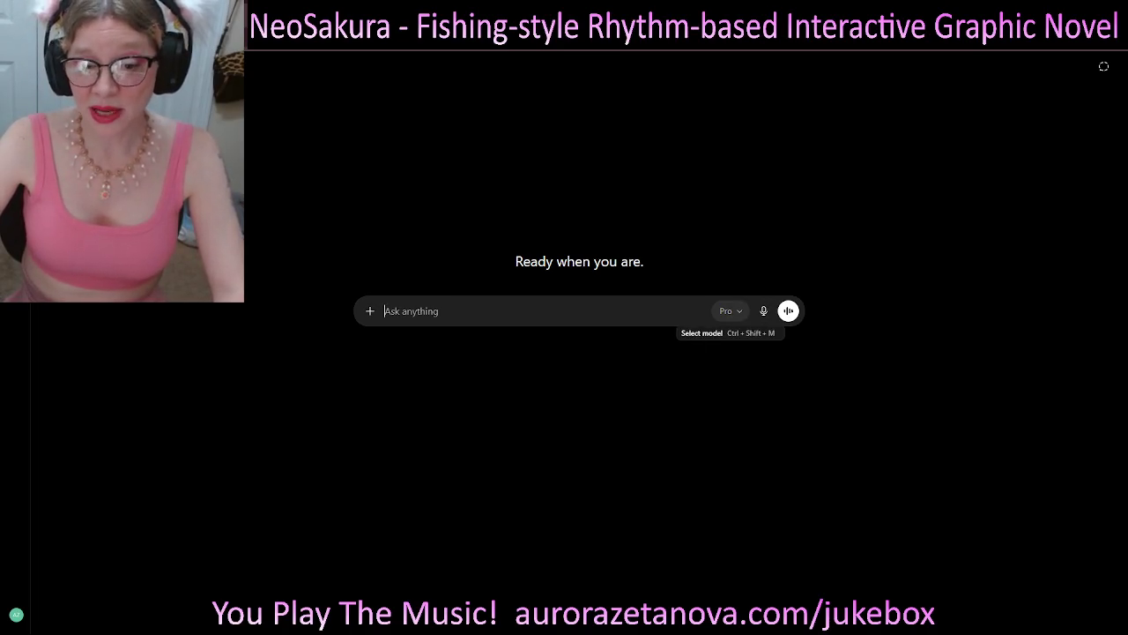
- Inspect the model's intelligence levels twice, leaving Pro selected
{"action": "left_click", "coordinate": [728, 310]}
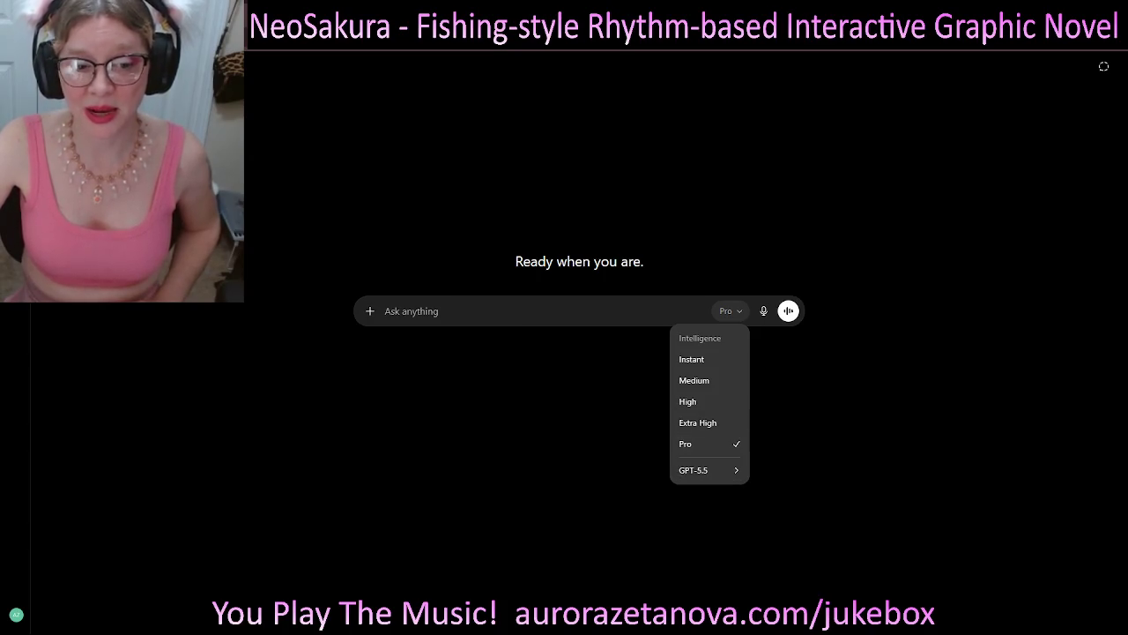
{"action": "left_click", "coordinate": [384, 311]}
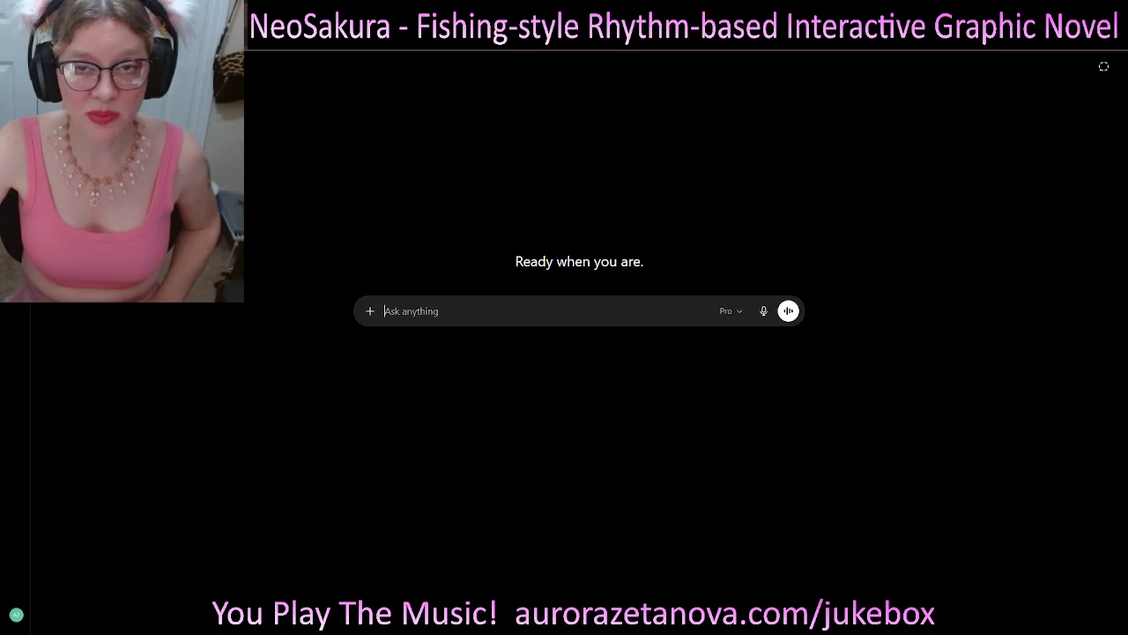
{"action": "left_click", "coordinate": [728, 310]}
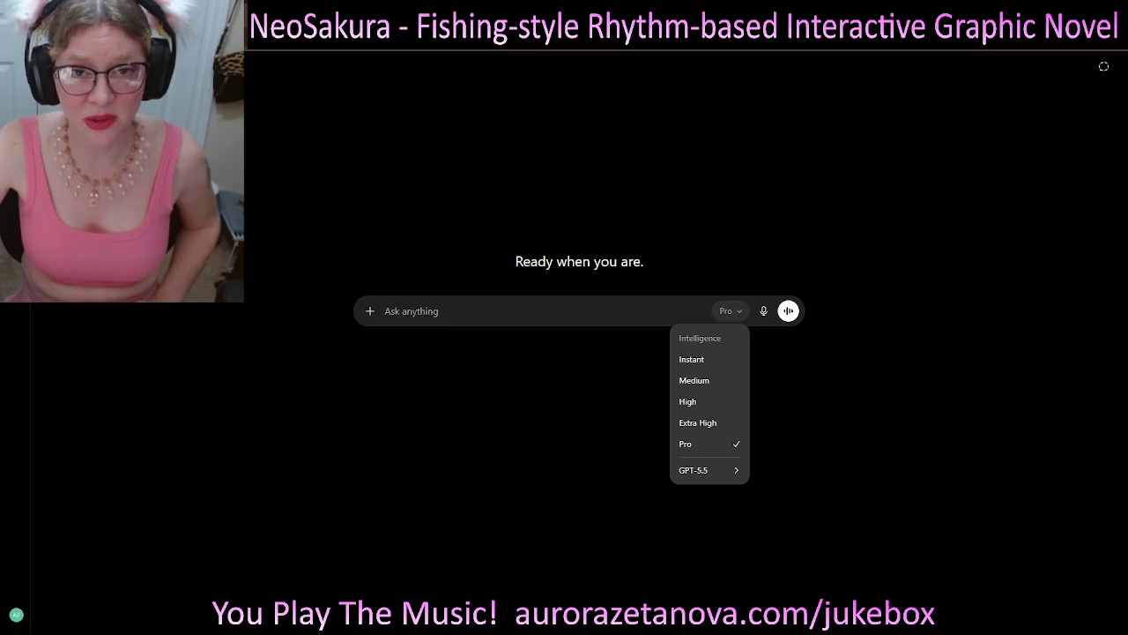
{"action": "key", "text": "Escape"}
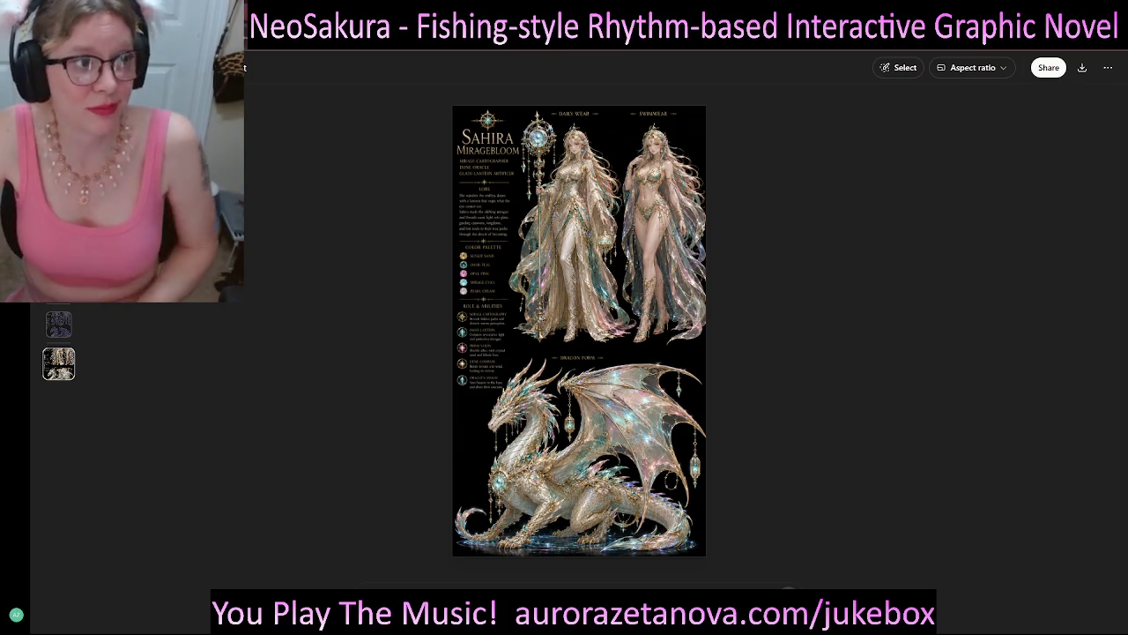
- Revisit the Sahira Miragebloom sheet, then go back to the empty new-chat page
{"action": "key", "text": "ctrl+shift+o"}
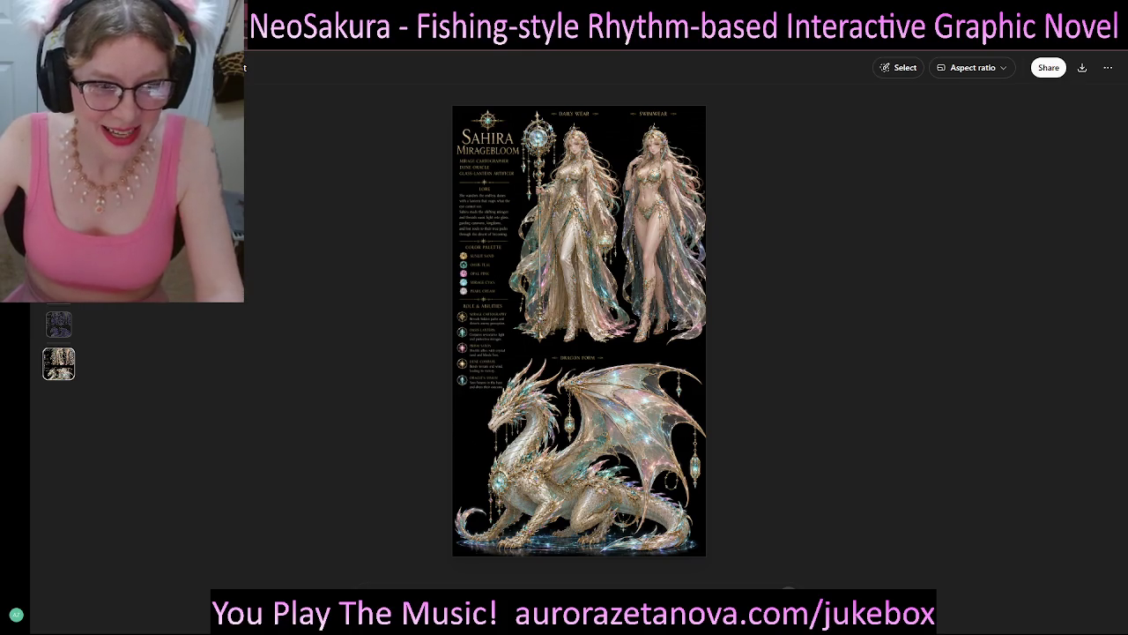
{"action": "key", "text": "Escape"}
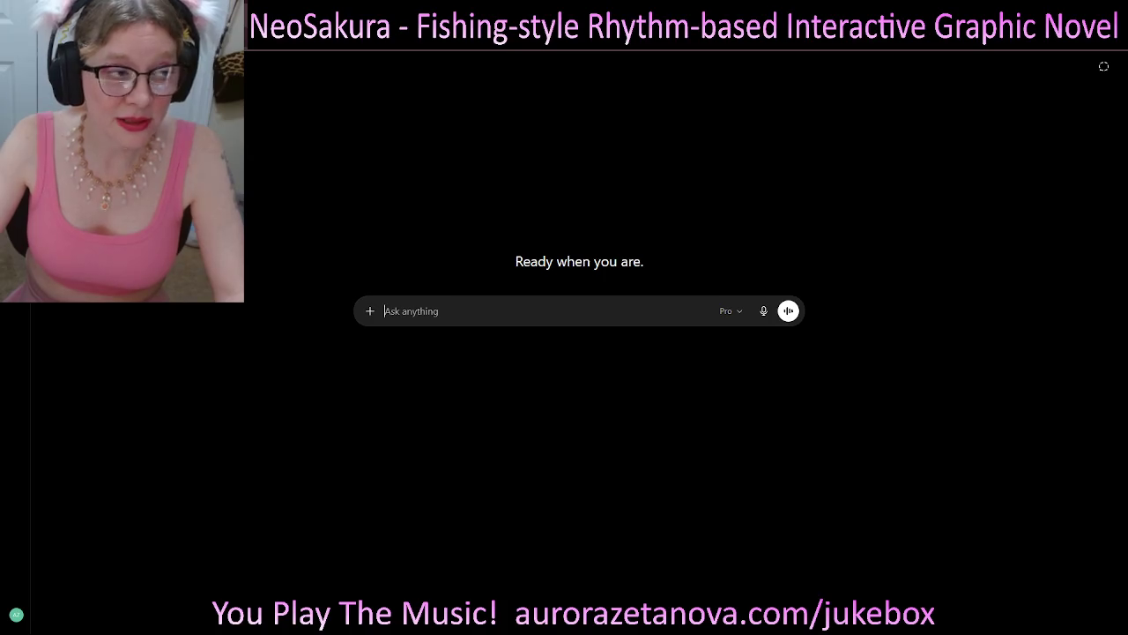
- Close the Sahira sheet viewer and peek at the attachment options without choosing any
{"action": "key", "text": "alt+Left"}
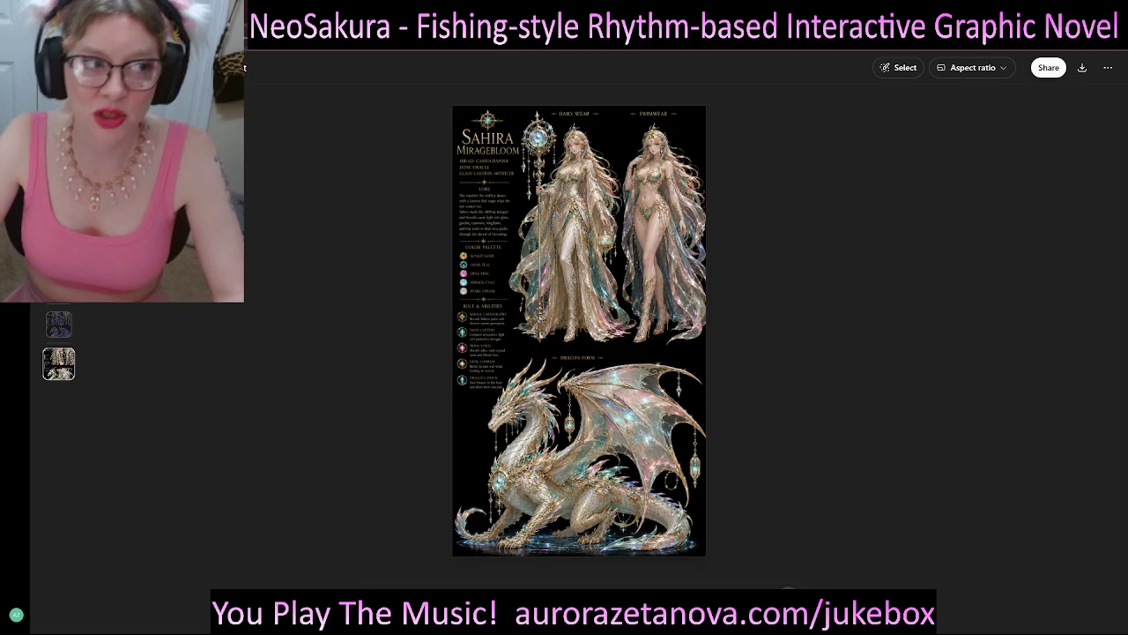
{"action": "key", "text": "Escape"}
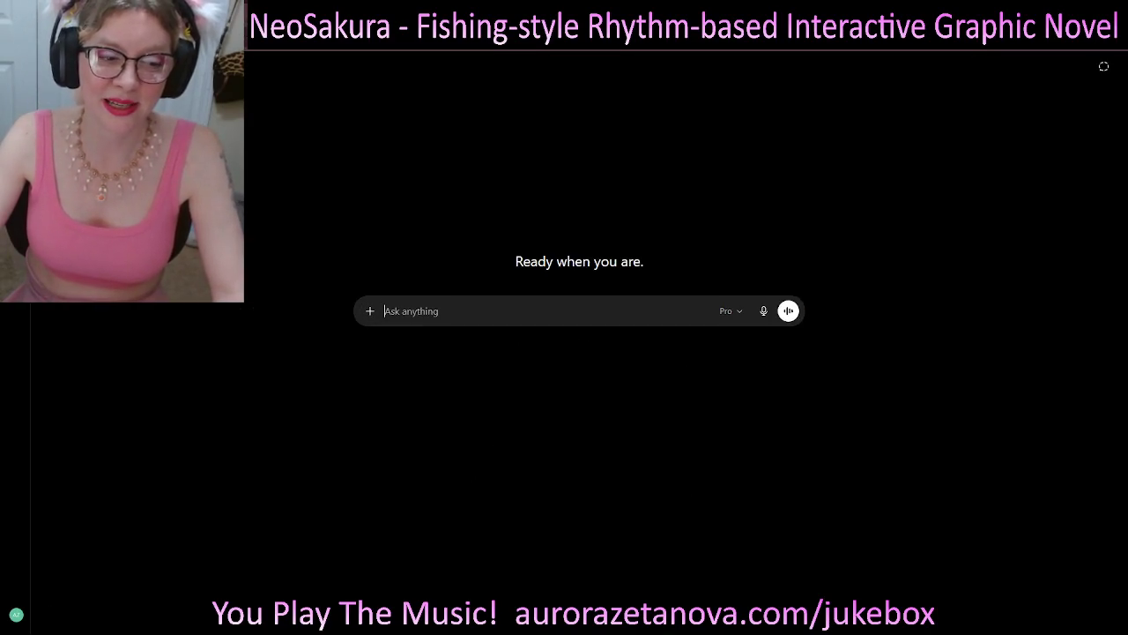
{"action": "left_click", "coordinate": [369, 310]}
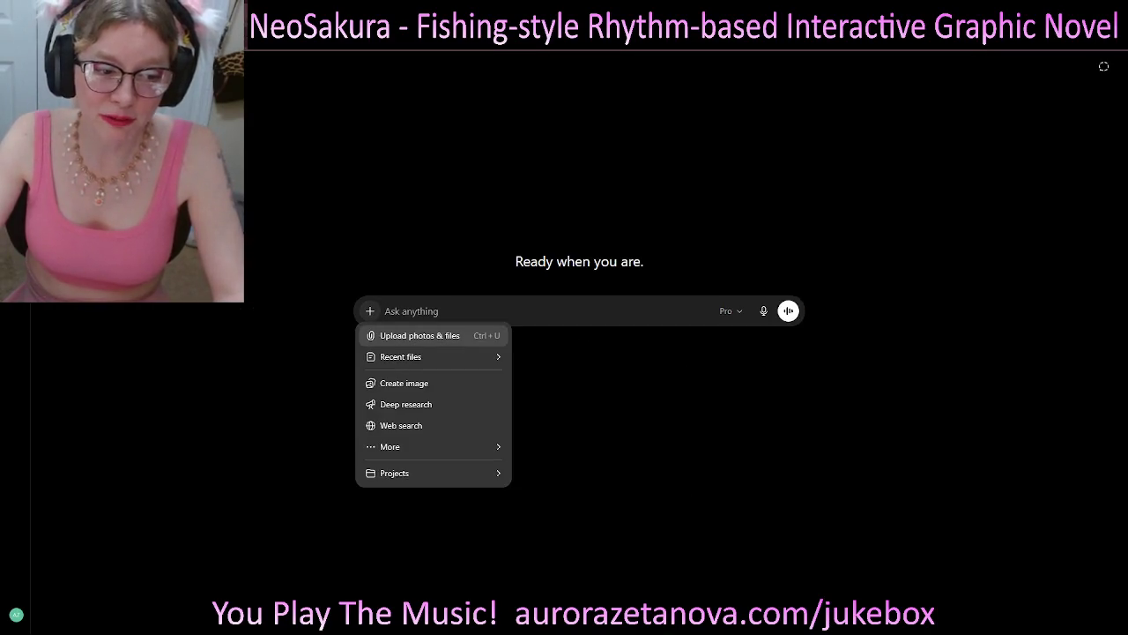
{"action": "key", "text": "Escape"}
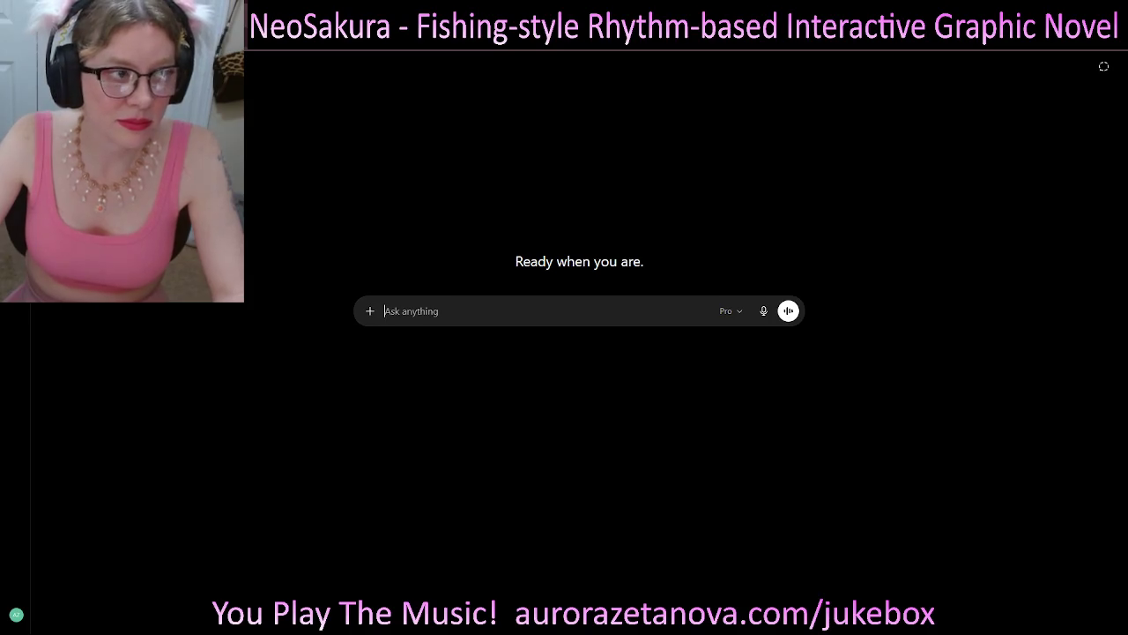
- Close the image viewer, then reopen the gallery on the Aurelia Dawnweaver sheet
{"action": "key", "text": "Escape"}
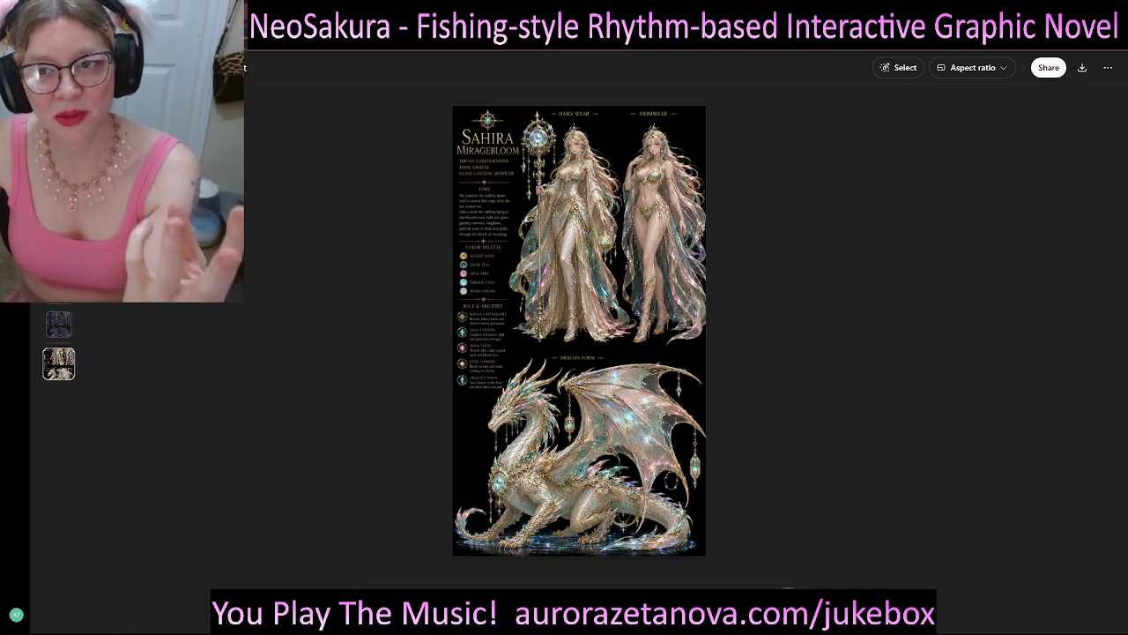
{"action": "key", "text": "Escape"}
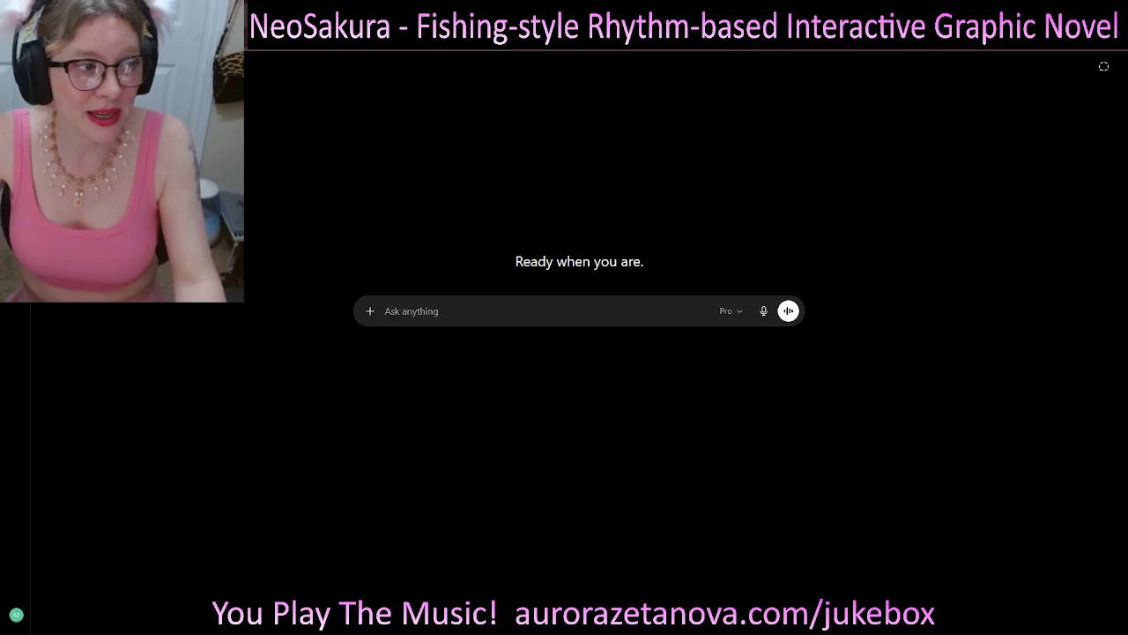
{"action": "key", "text": "Down"}
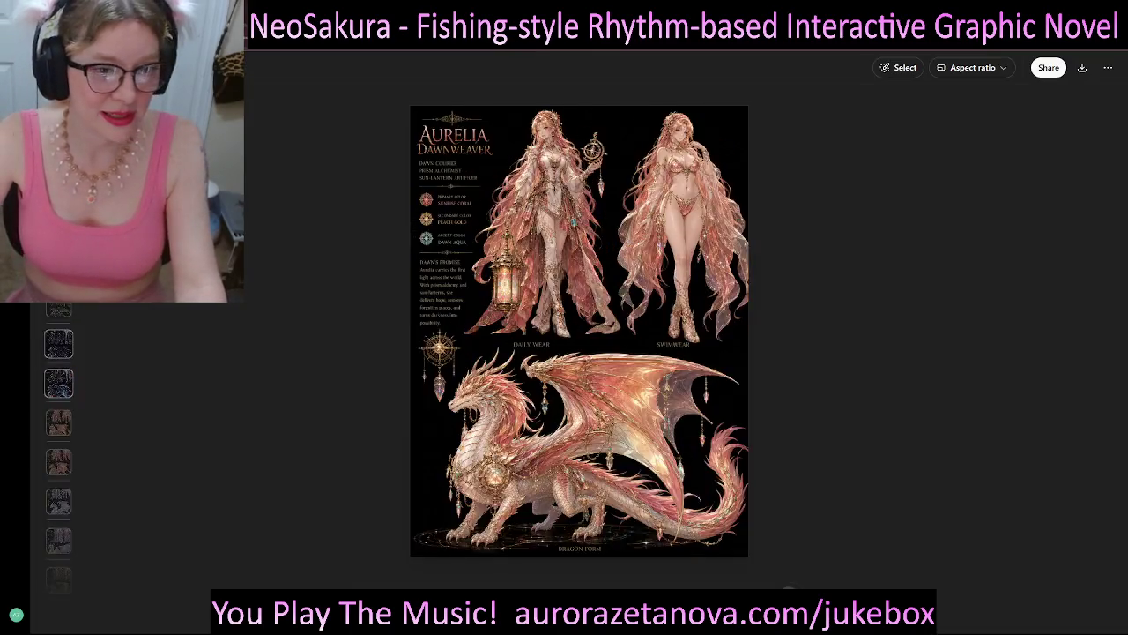
- Step past the steampunk, feathered, Liliora, Arielle and pink dragon images to the purple-haired mage
{"action": "key", "text": "Down"}
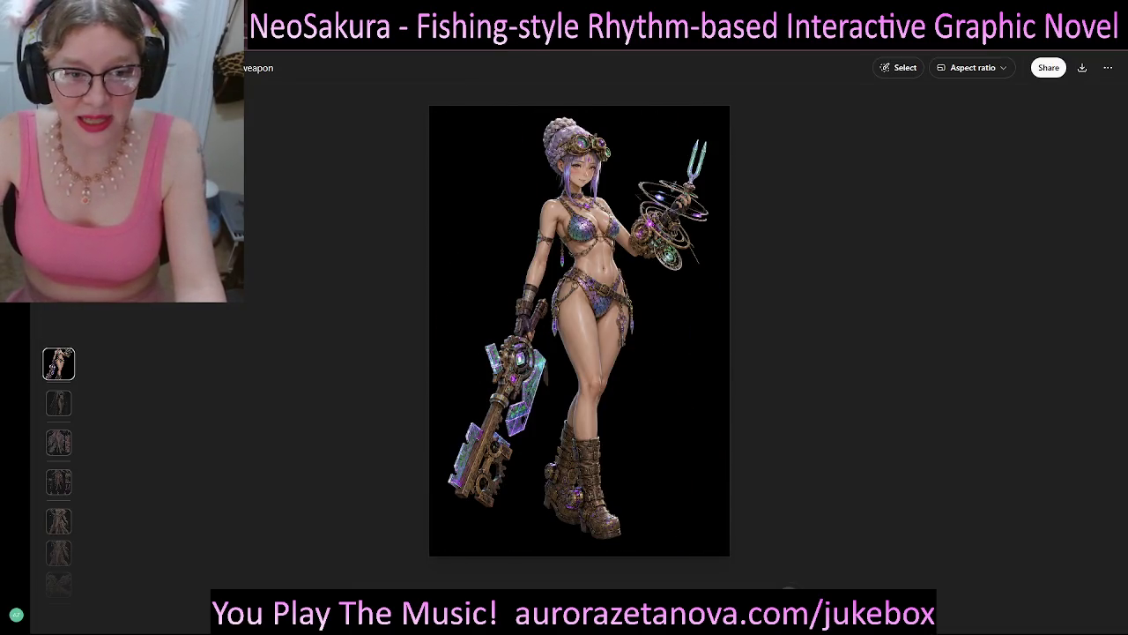
{"action": "key", "text": "Down"}
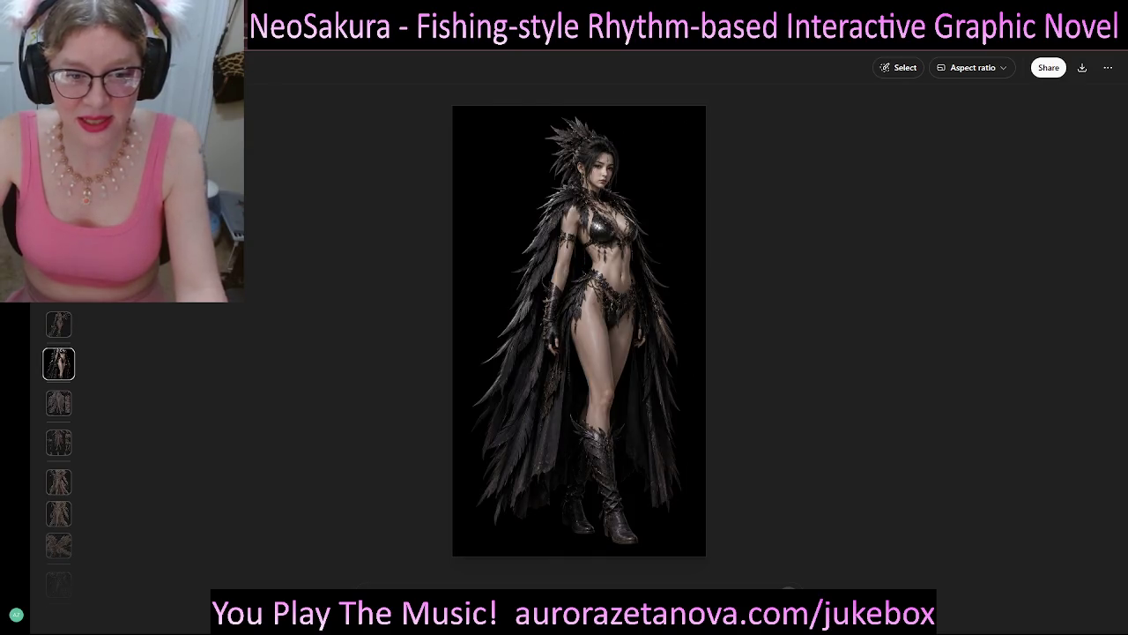
{"action": "key", "text": "Down"}
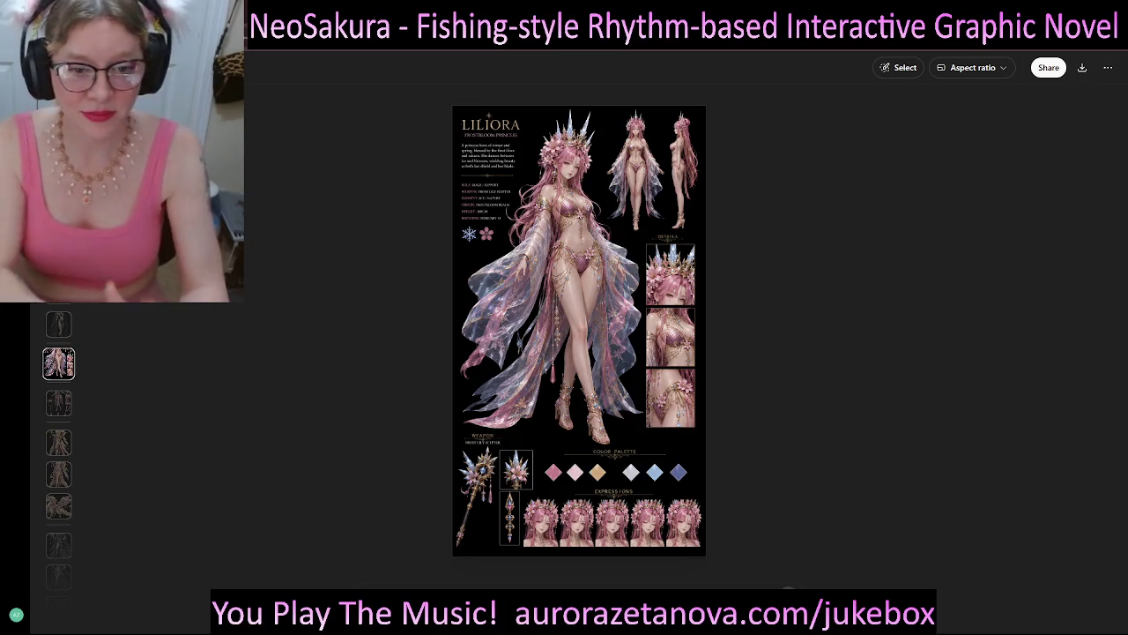
{"action": "key", "text": "Down"}
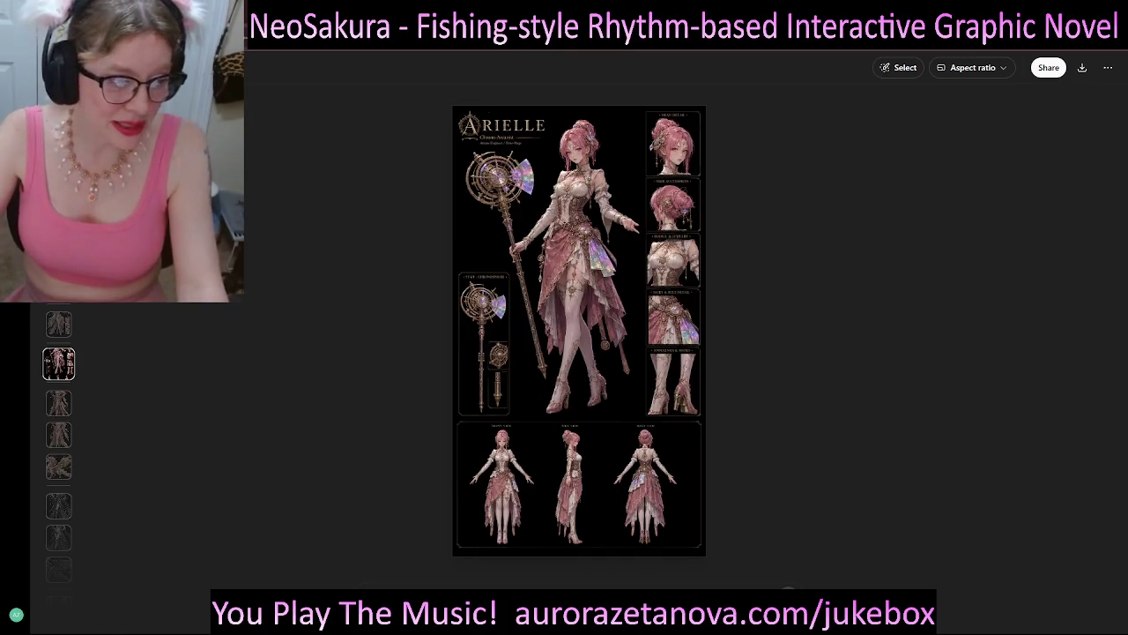
{"action": "key", "text": "Down"}
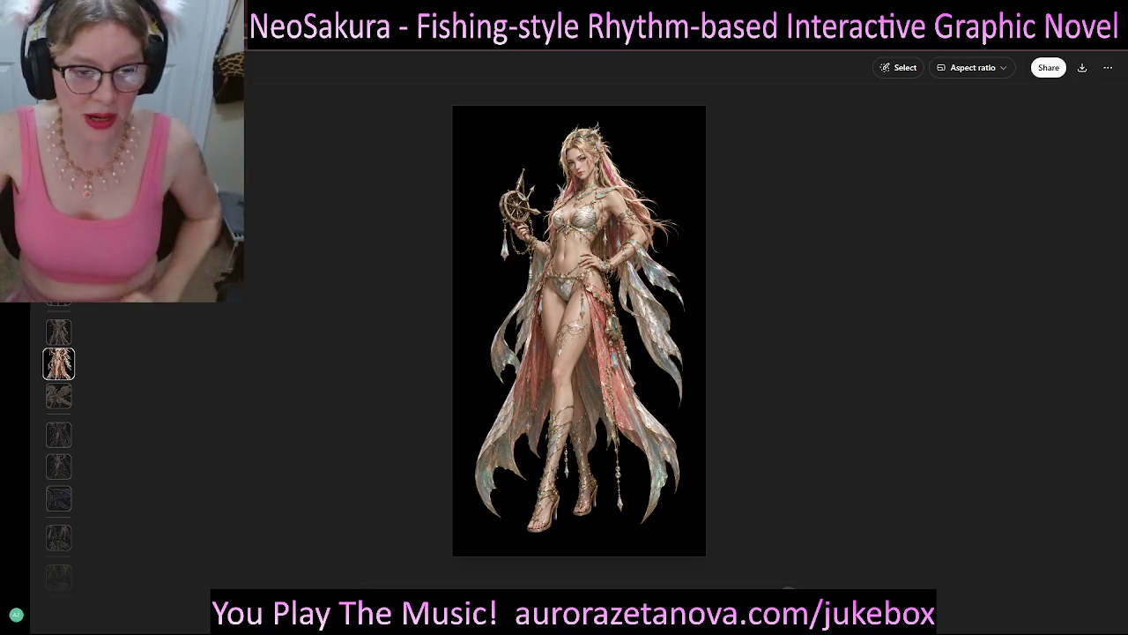
{"action": "key", "text": "Up"}
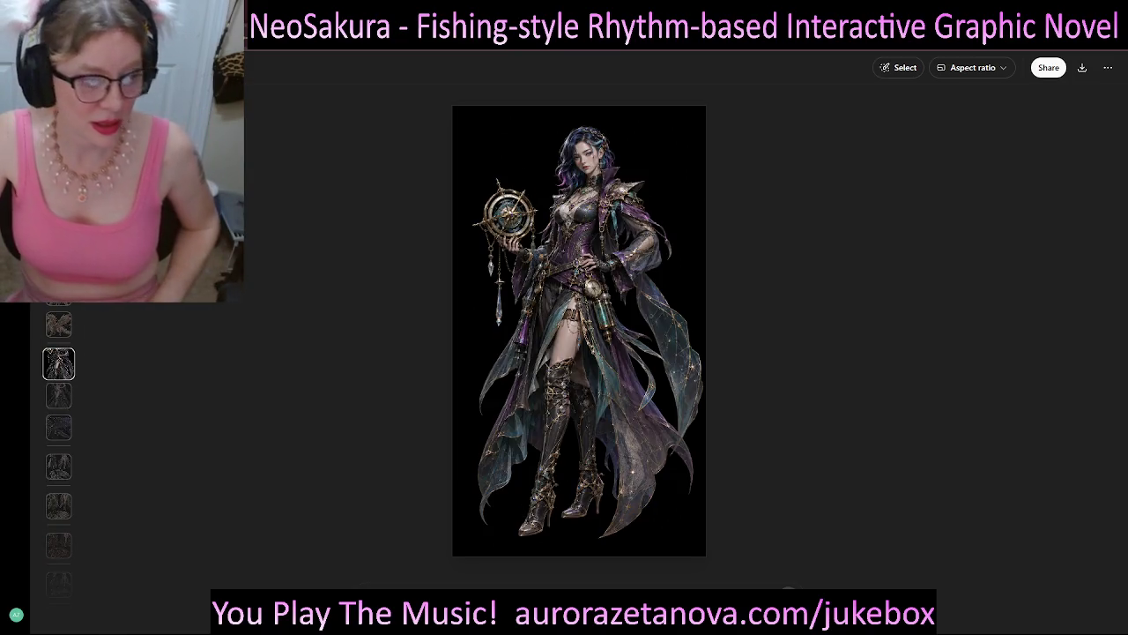
{"action": "key", "text": "Down"}
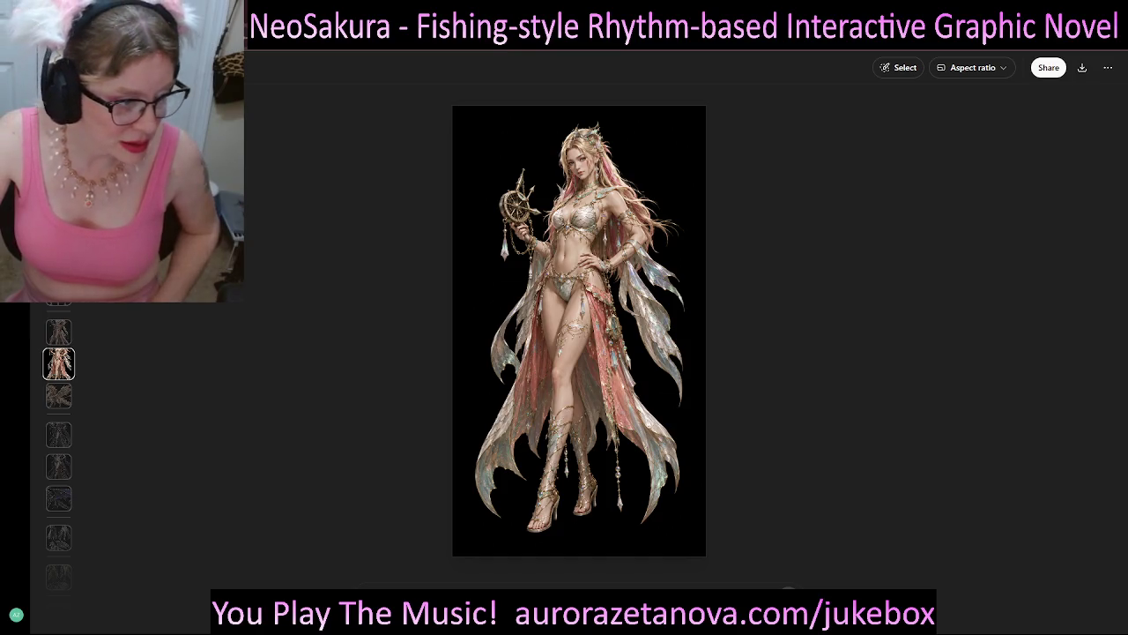
{"action": "key", "text": "Down"}
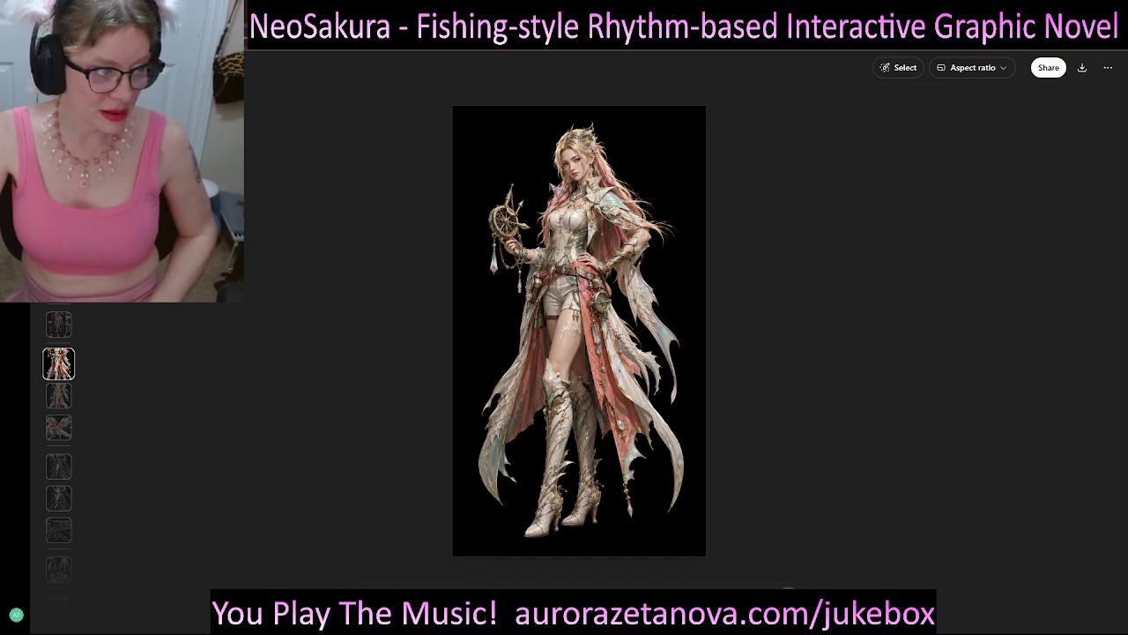
{"action": "key", "text": "Down"}
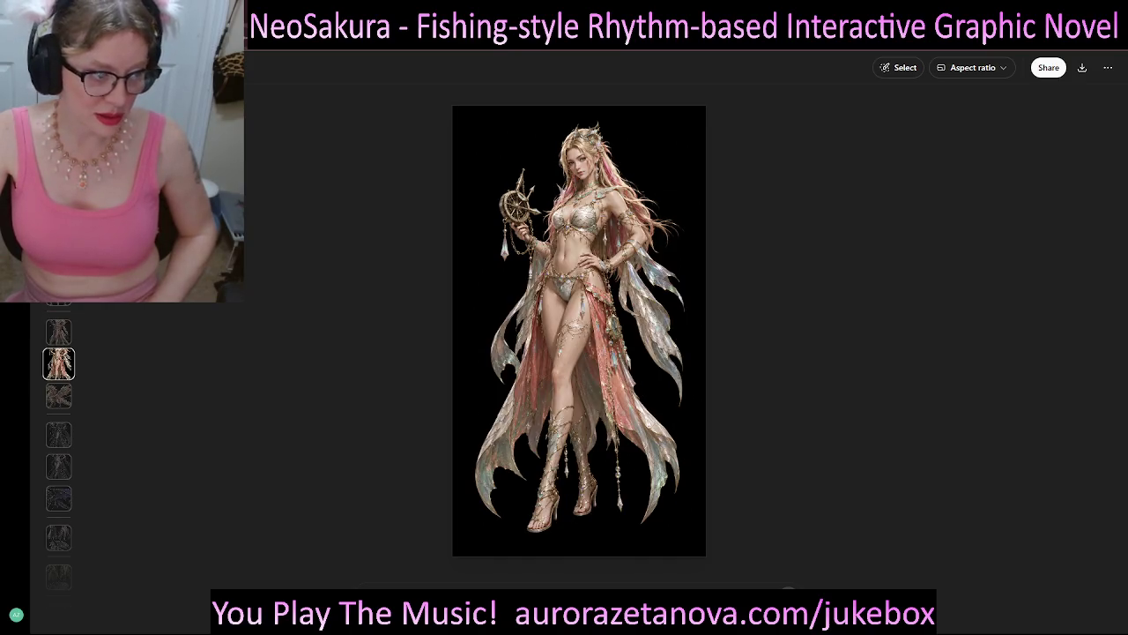
{"action": "key", "text": "Down"}
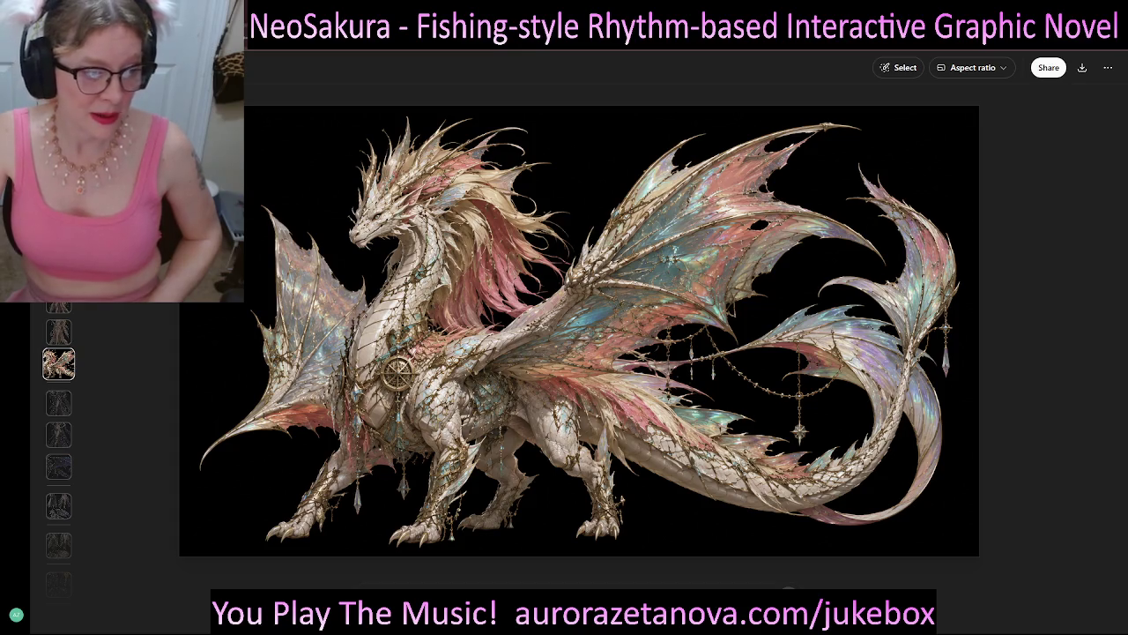
{"action": "key", "text": "Down"}
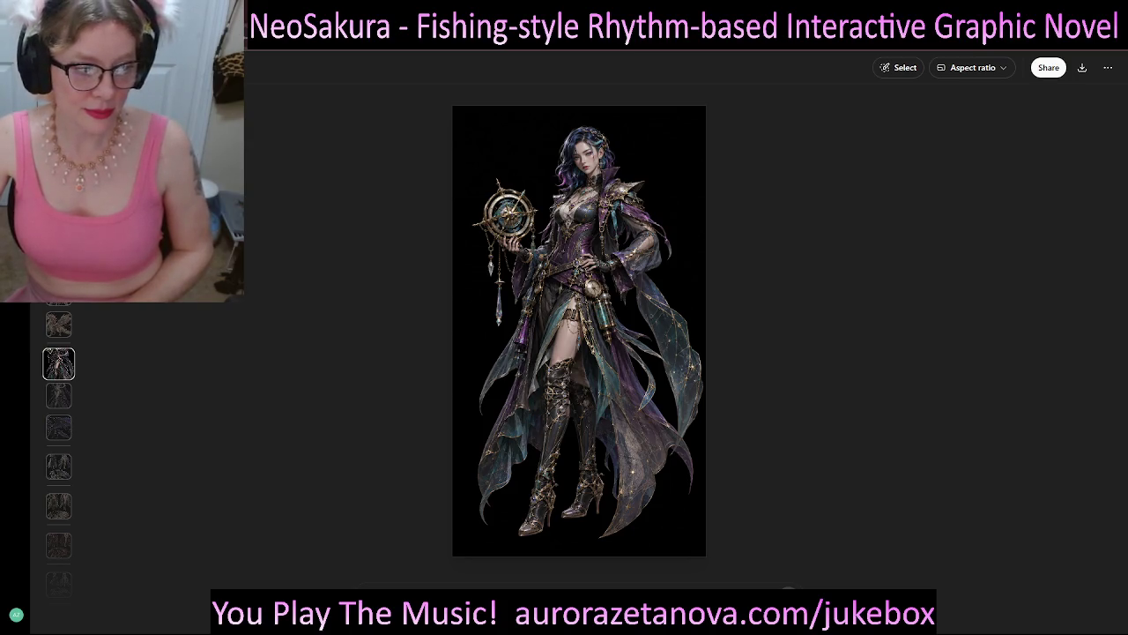
{"action": "key", "text": "Down"}
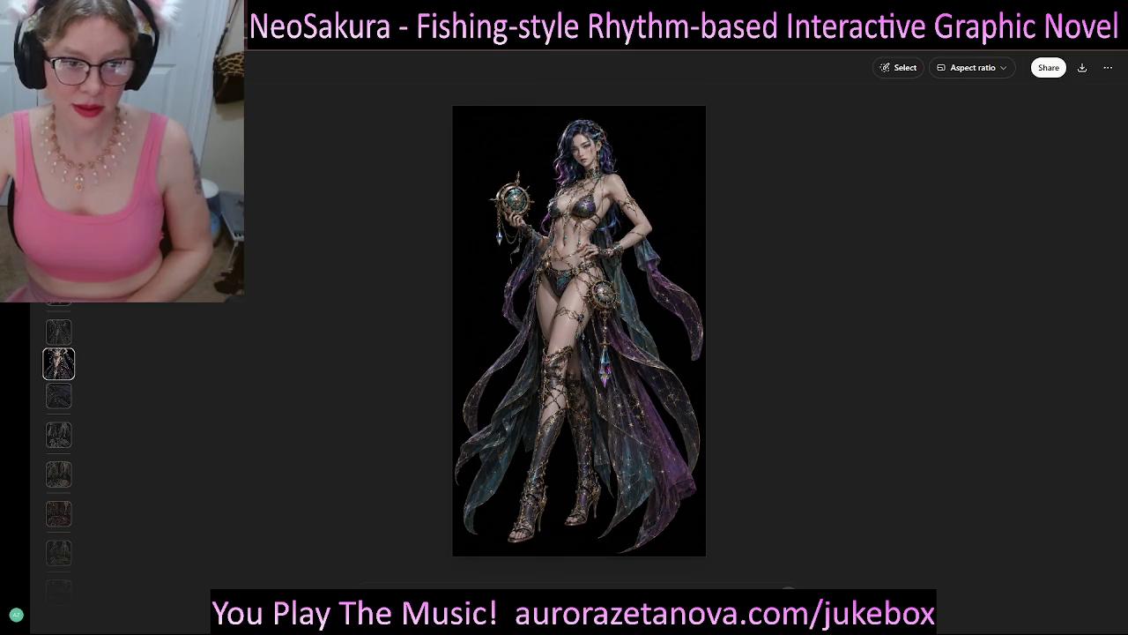
- Move past the purple dragon image to the silver-haired characters with the silver dragon
{"action": "key", "text": "Down"}
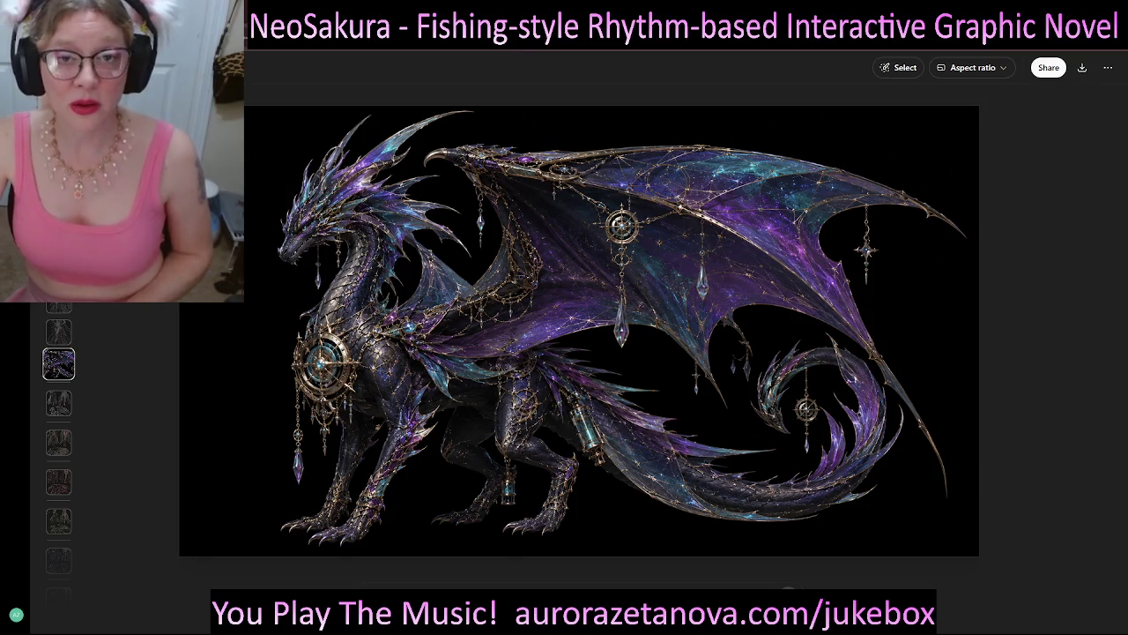
{"action": "key", "text": "Escape"}
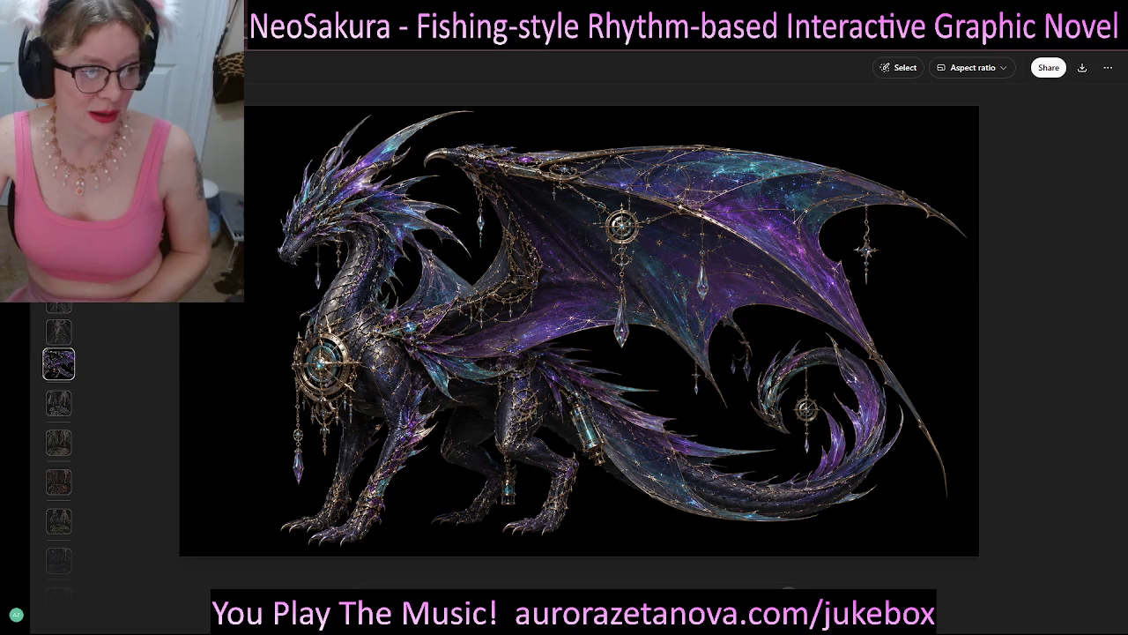
{"action": "key", "text": "Down"}
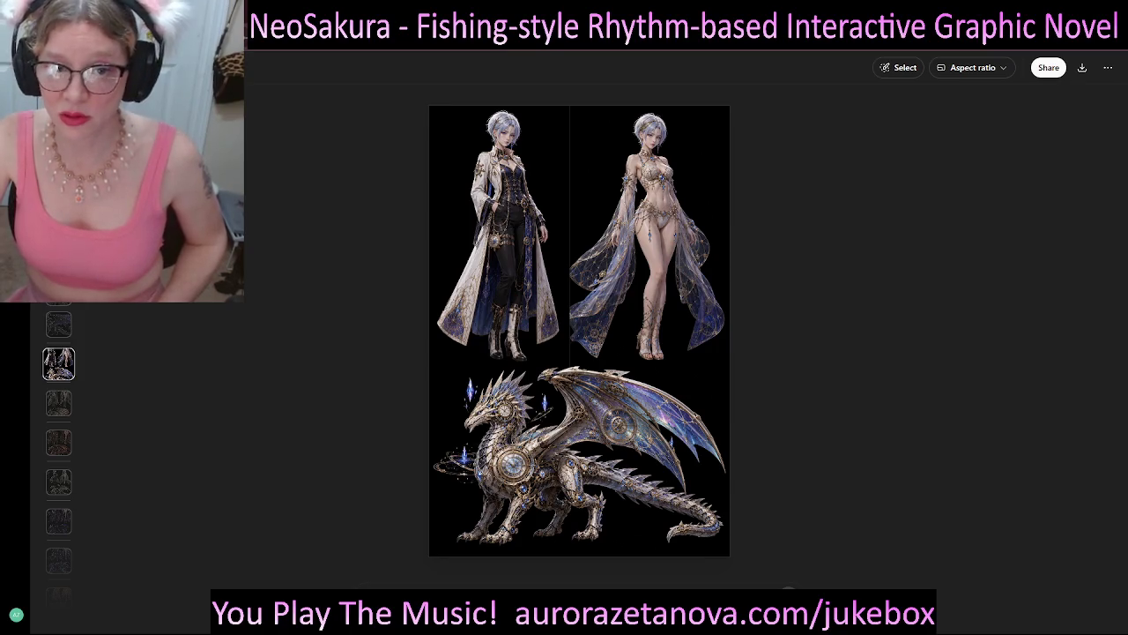
{"action": "key", "text": "Down"}
{"action": "key", "text": "Down"}
{"action": "key", "text": "Down"}
{"action": "key", "text": "Down"}
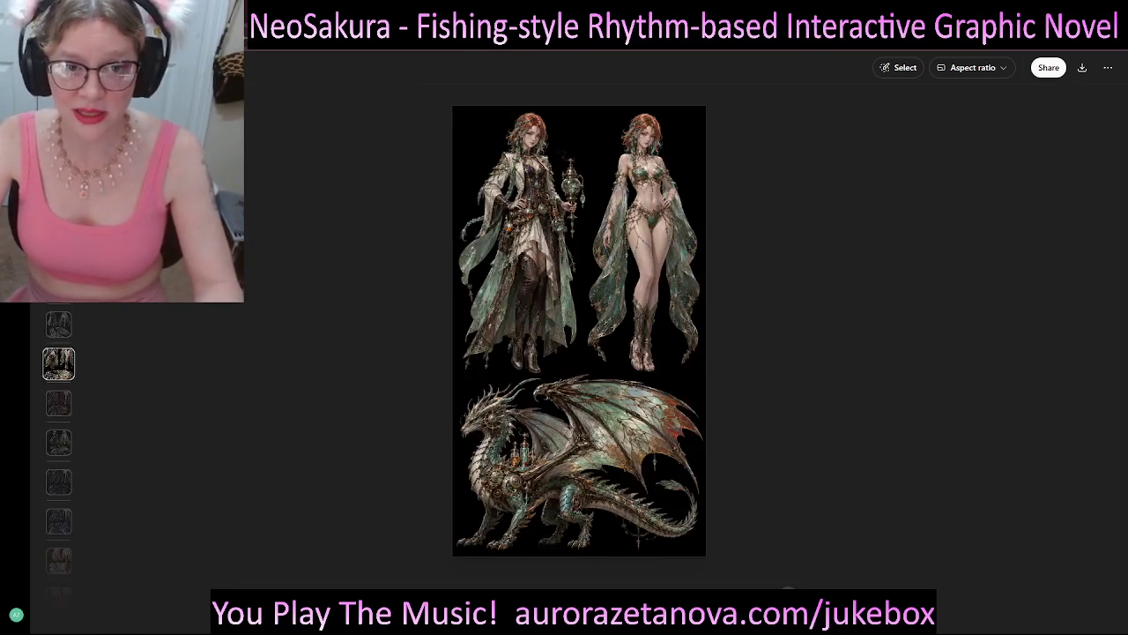
{"action": "key", "text": "Down"}
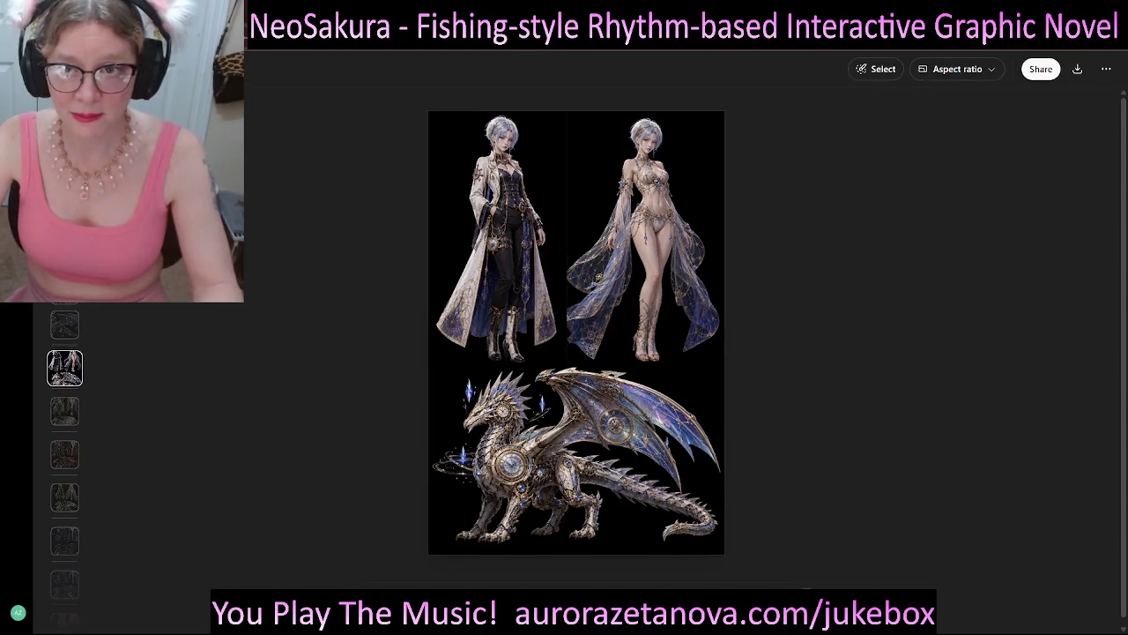
{"action": "key", "text": "ctrl+plus"}
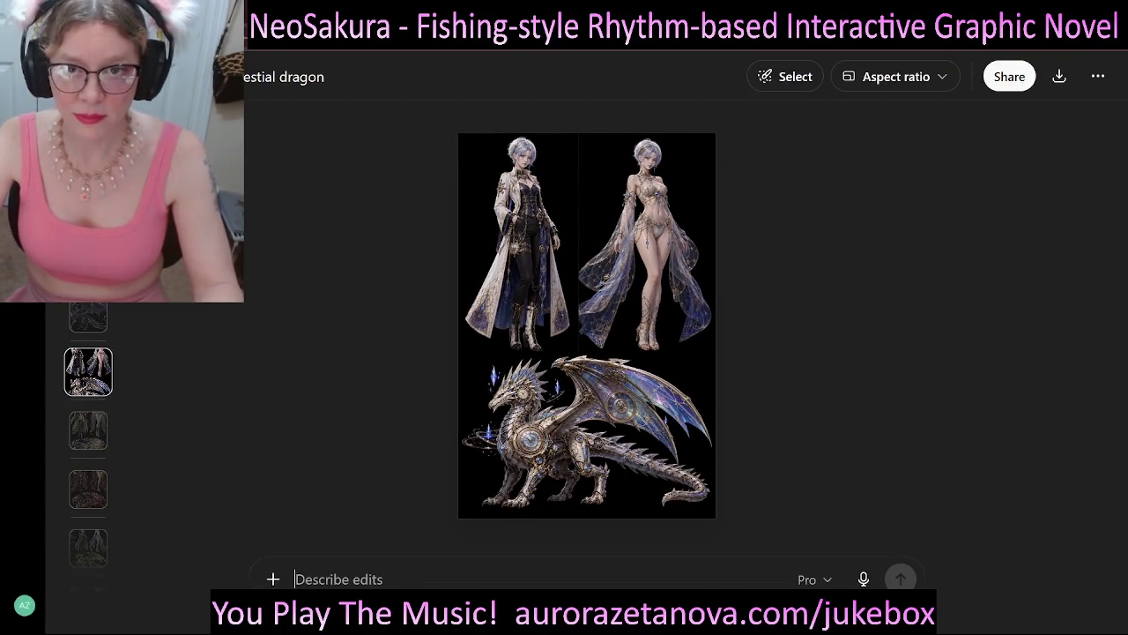
{"action": "key", "text": "ctrl+plus"}
{"action": "key", "text": "ctrl+plus"}
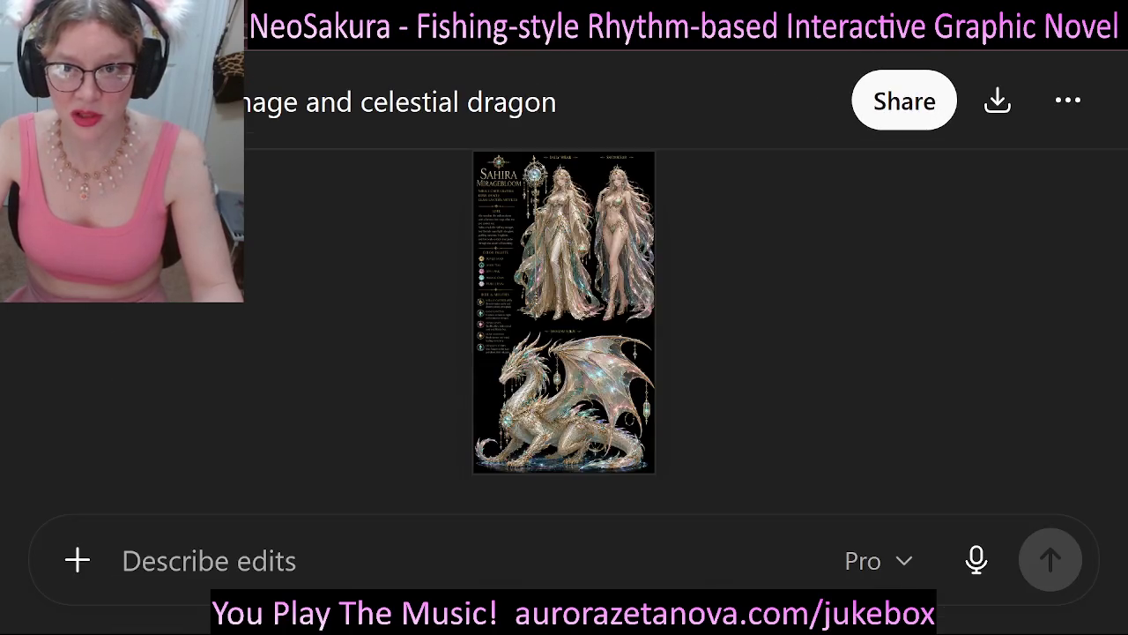
{"action": "key", "text": "ctrl+minus"}
{"action": "key", "text": "ctrl+minus"}
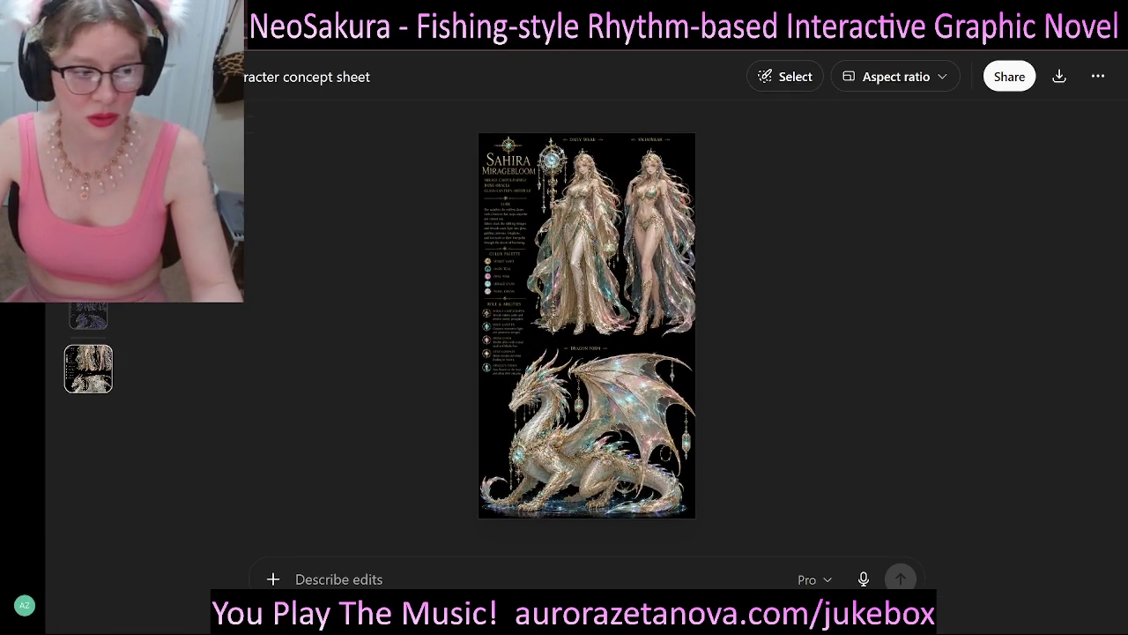
{"action": "key", "text": "ctrl+minus"}
{"action": "key", "text": "ctrl+minus"}
{"action": "key", "text": "Down"}
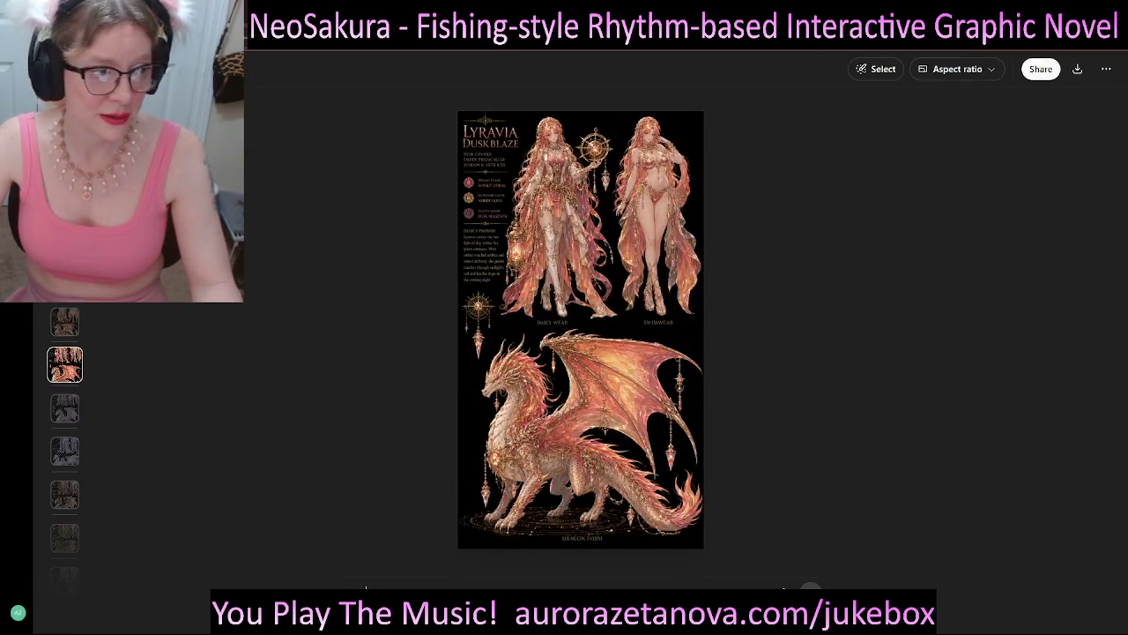
{"action": "key", "text": "Down"}
{"action": "key", "text": "Down"}
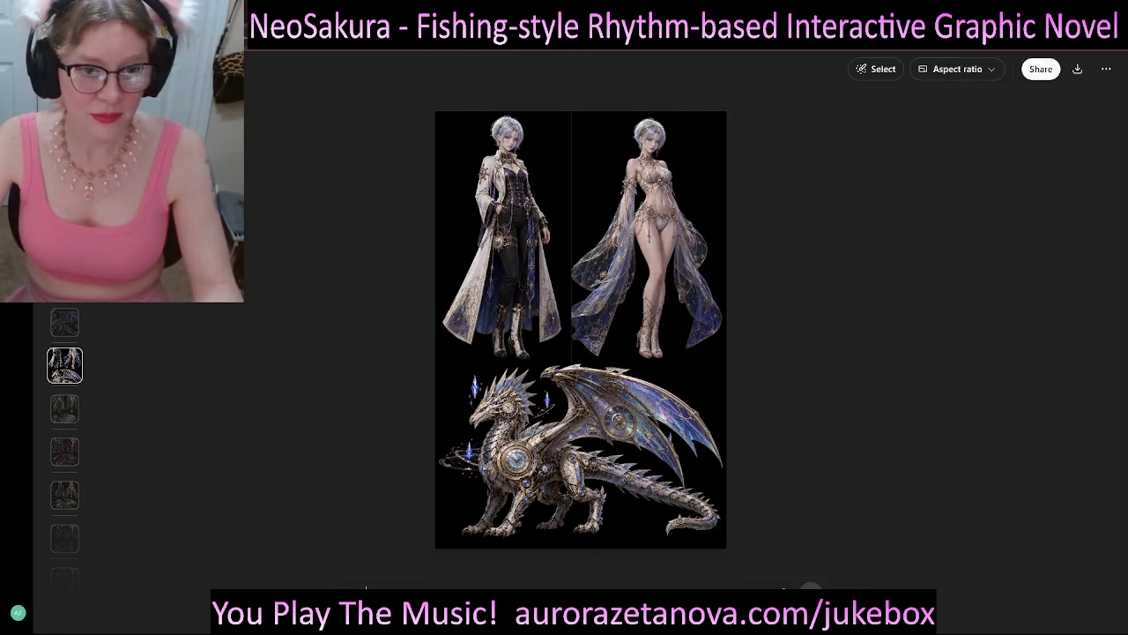
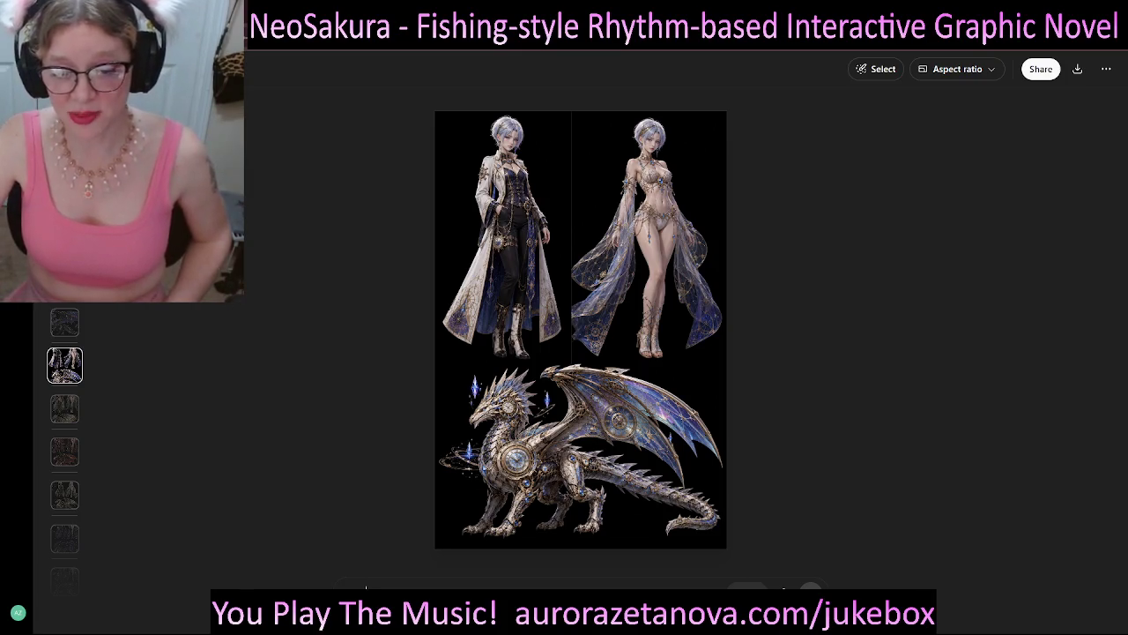
- Check the model intelligence levels list, then browse forward to the red character sheet
{"action": "left_click", "coordinate": [748, 589]}
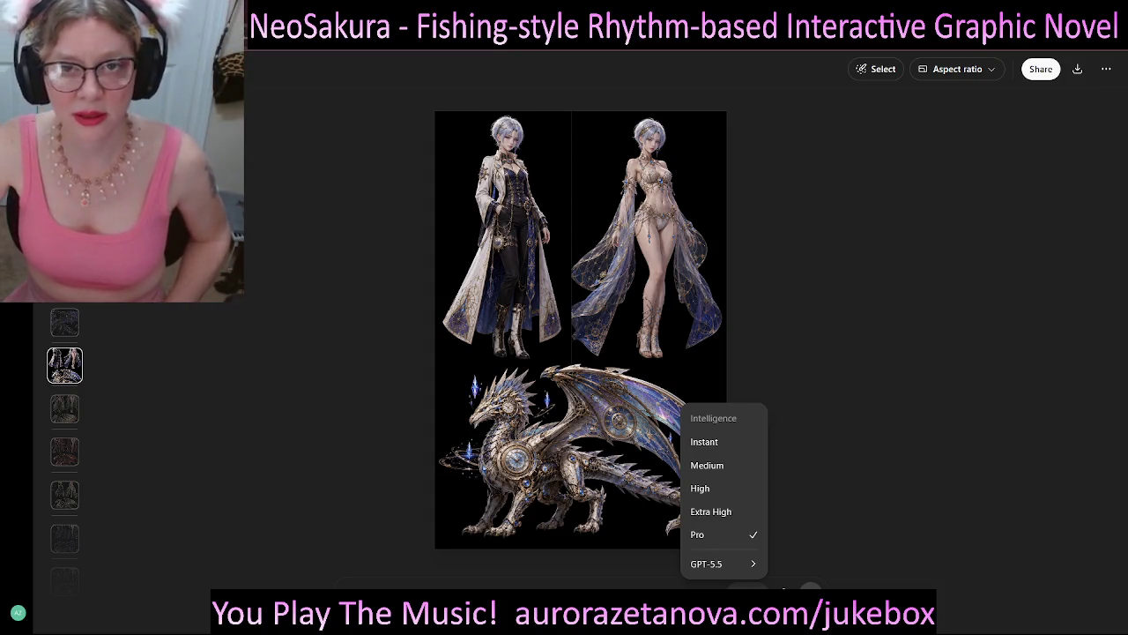
{"action": "left_click", "coordinate": [783, 592]}
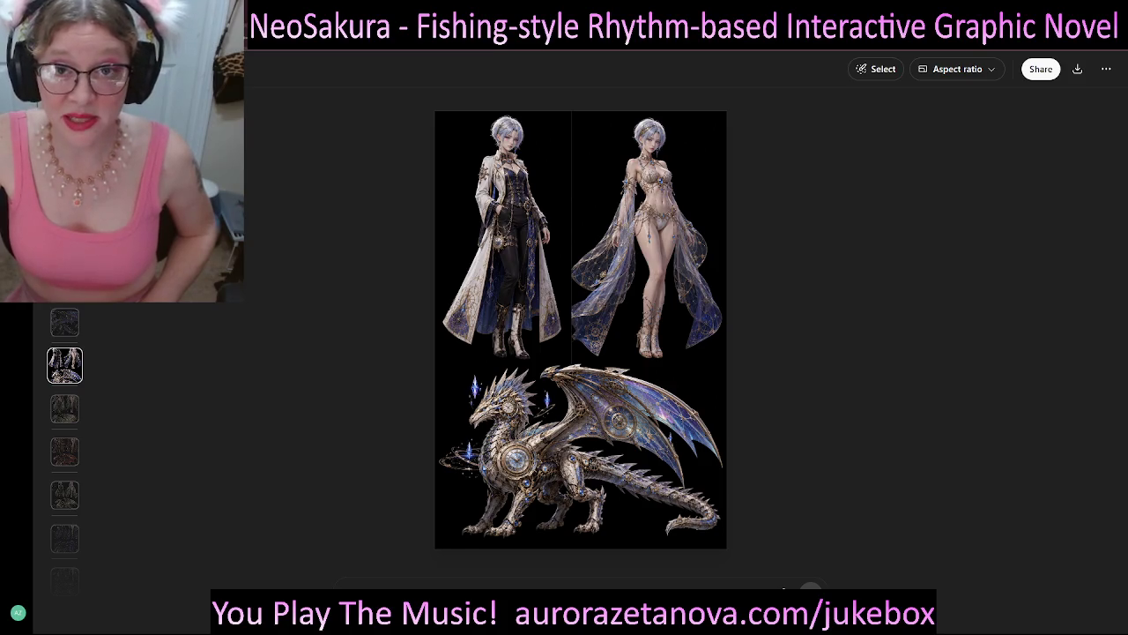
{"action": "key", "text": "Down"}
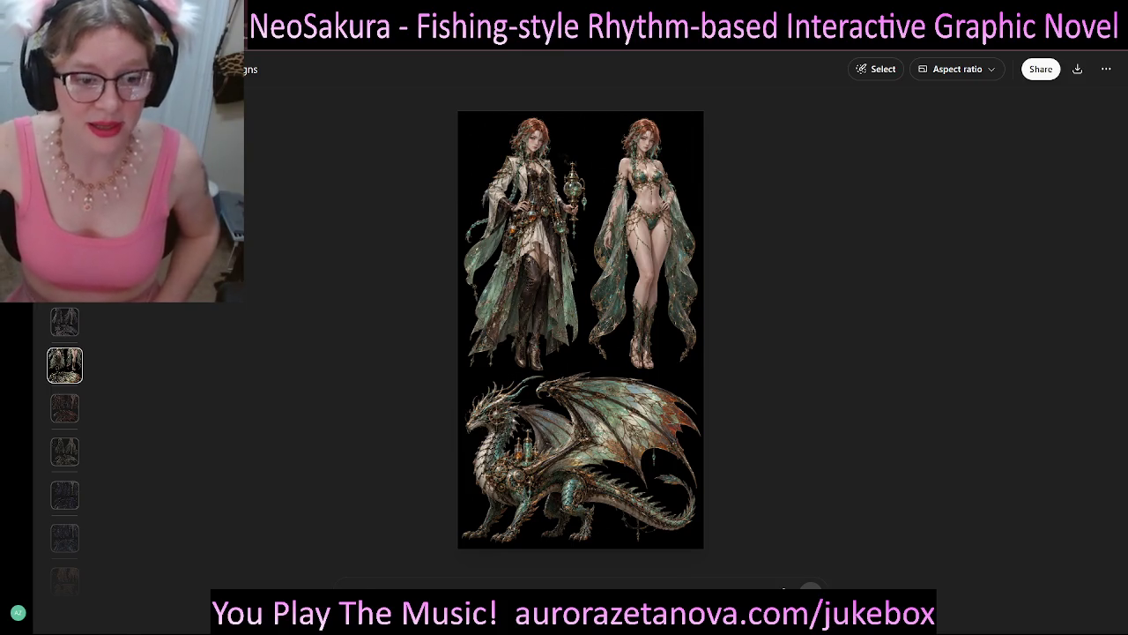
{"action": "key", "text": "Down"}
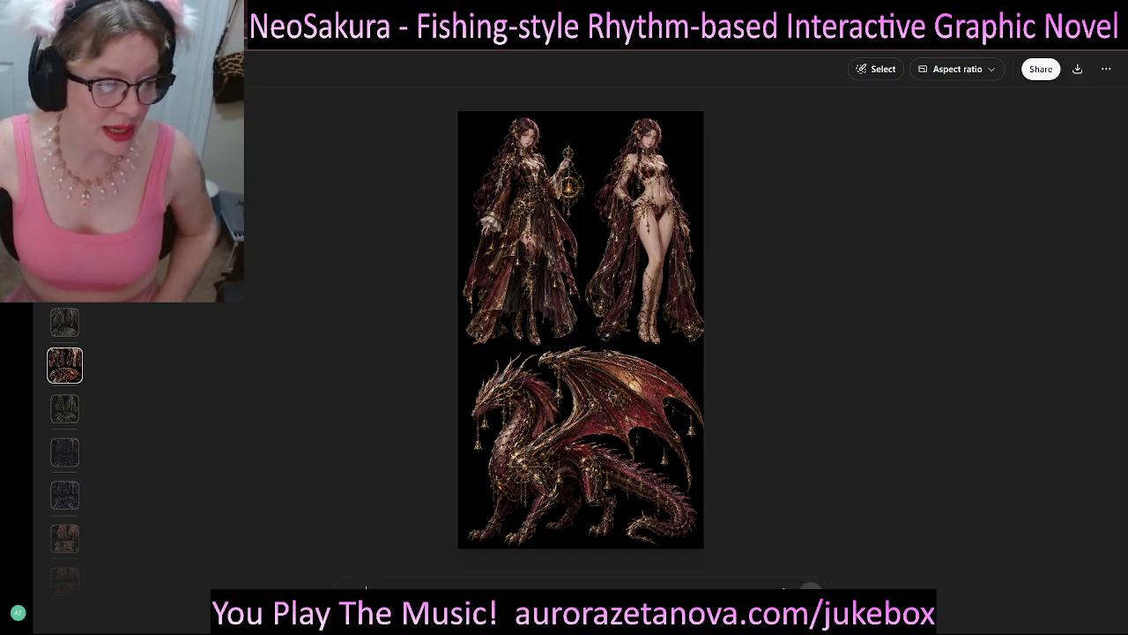
- Flip between the Lyriel, Nyxara and Lysandra sheets, ending on the Nyxara sheet
{"action": "key", "text": "Up"}
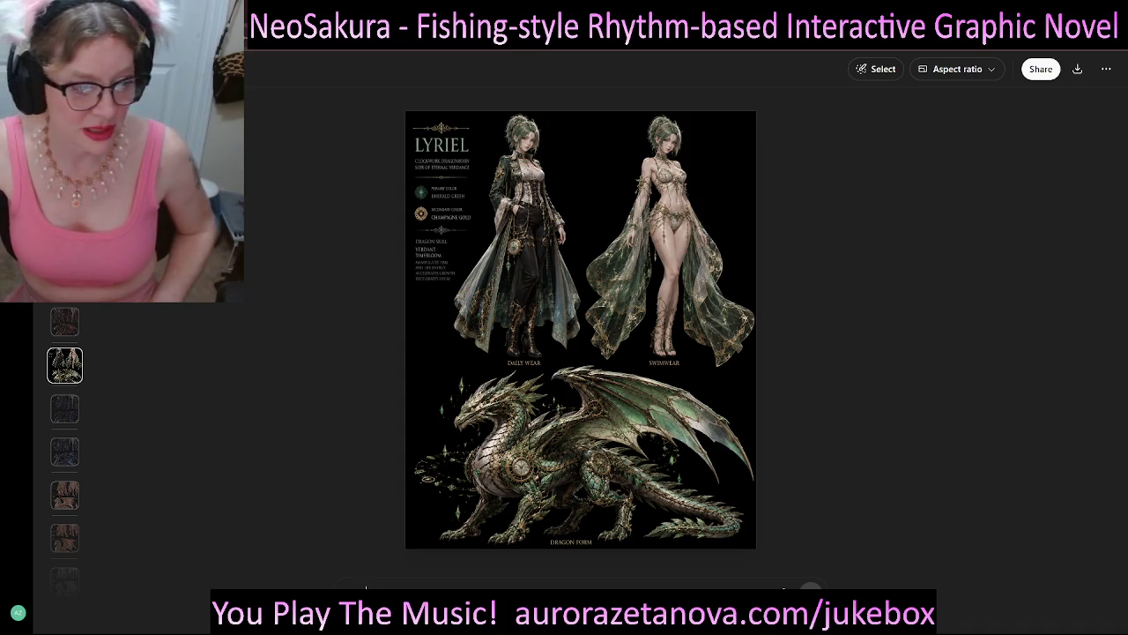
{"action": "key", "text": "Down"}
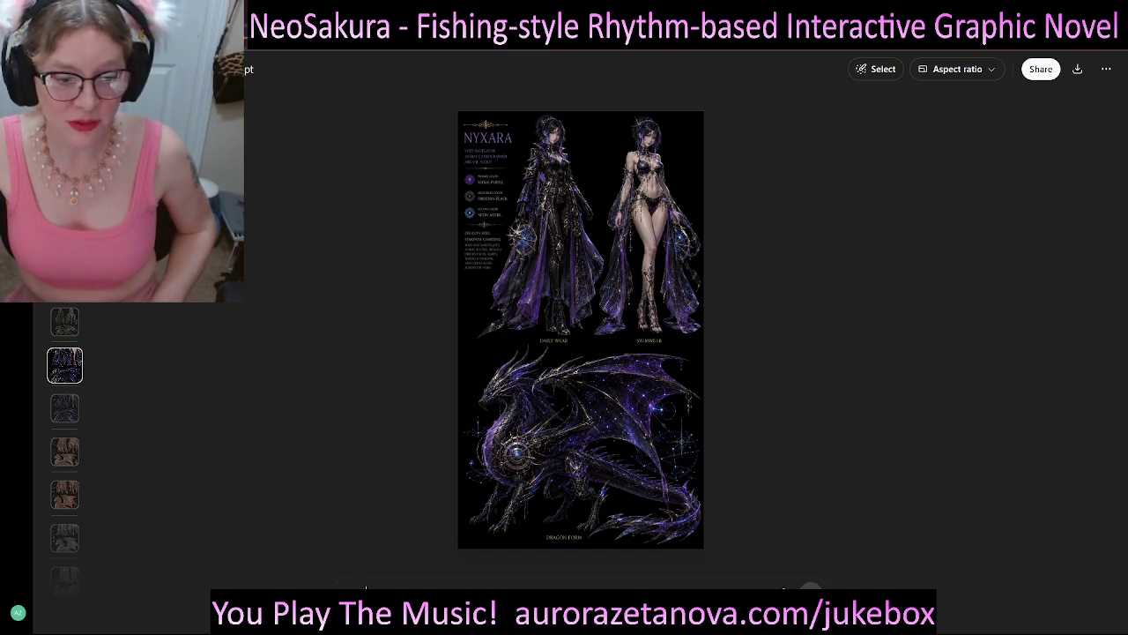
{"action": "key", "text": "Down"}
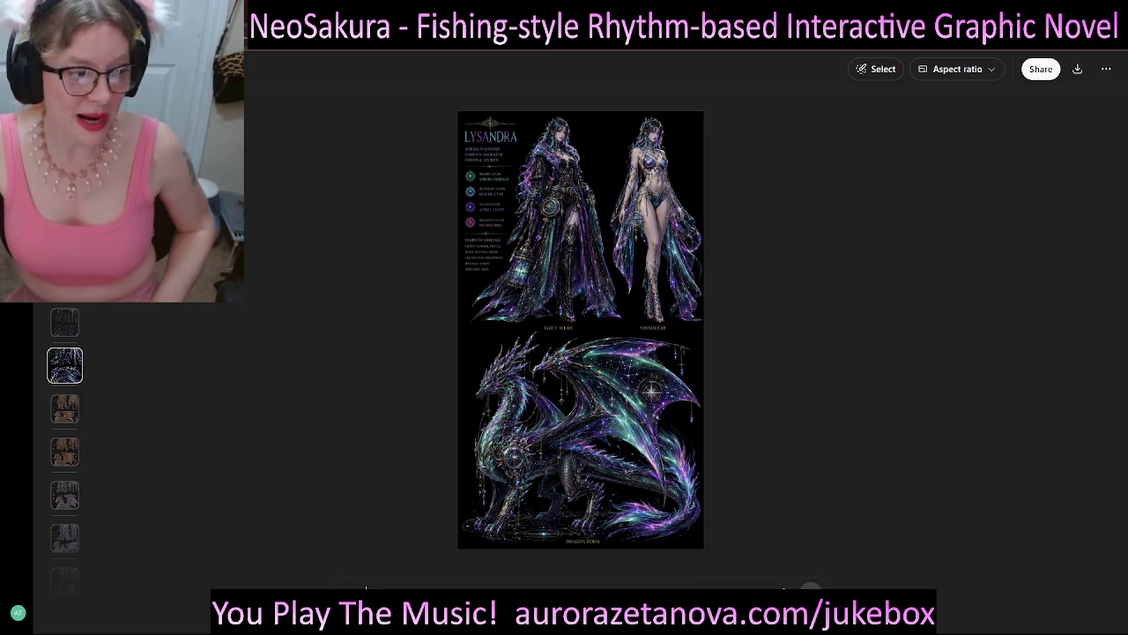
{"action": "key", "text": "Up"}
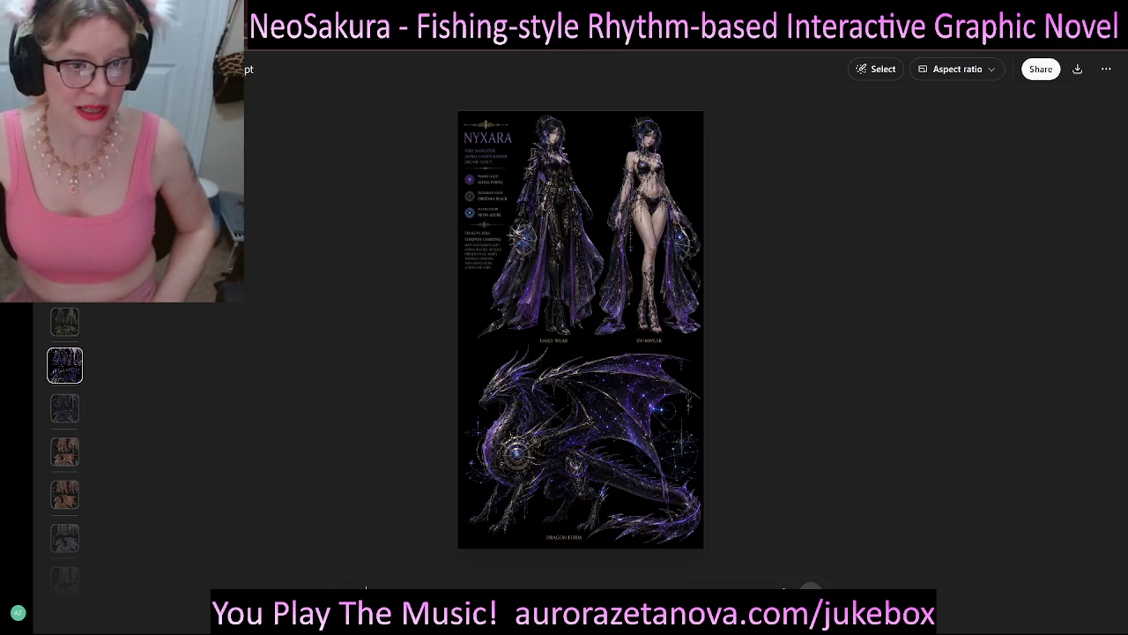
{"action": "key", "text": "Up"}
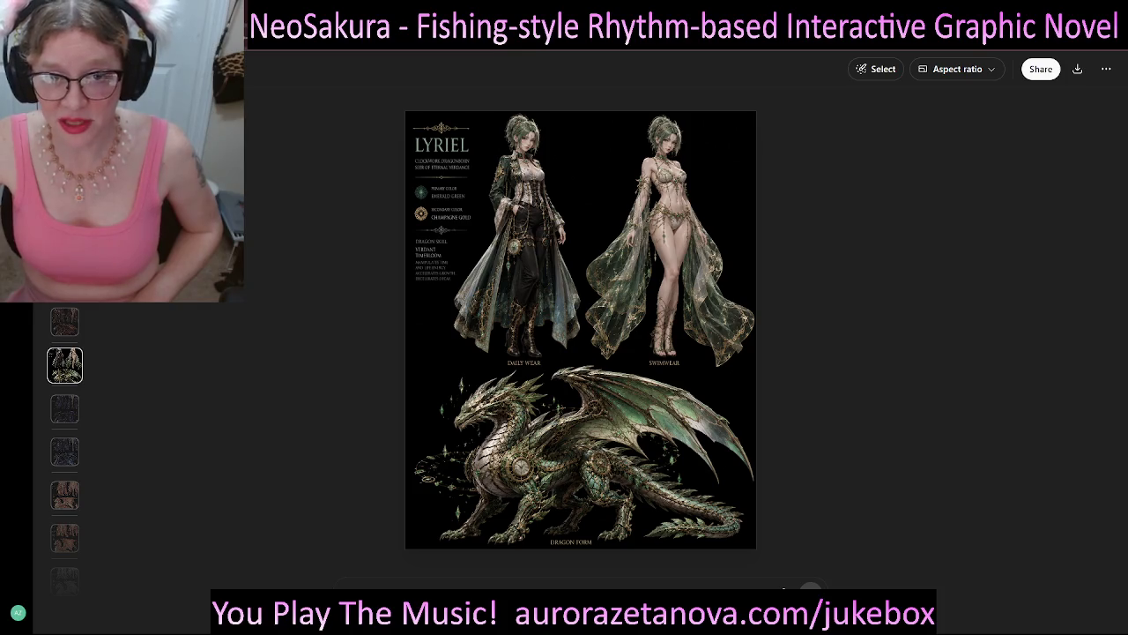
{"action": "left_click", "coordinate": [65, 408]}
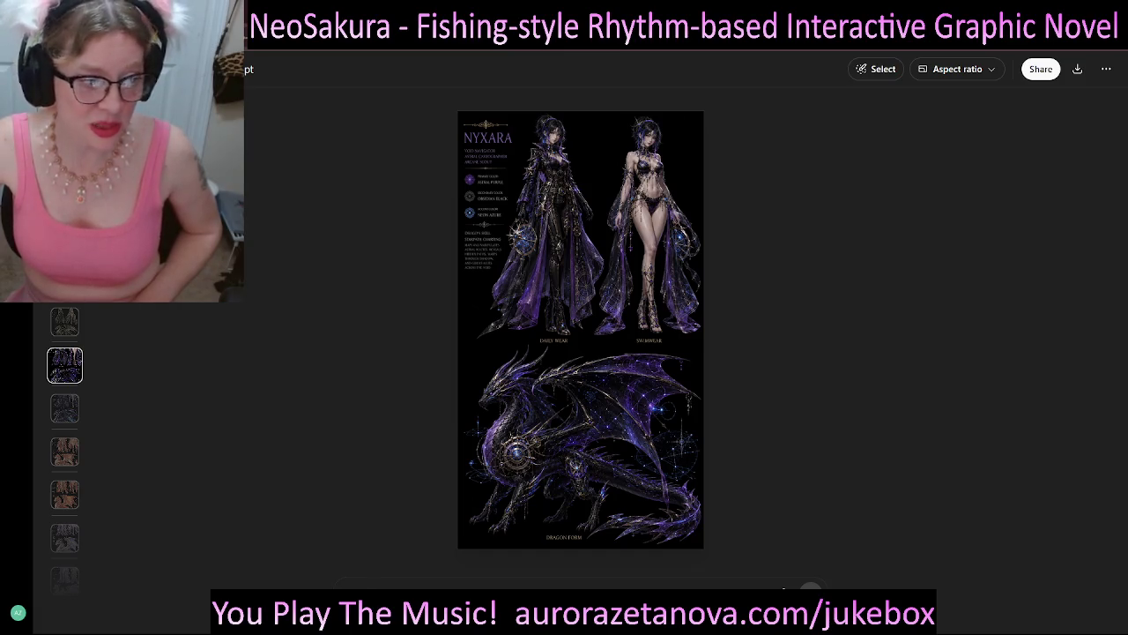
- Flip among the Lysandra, Nyxara and Aurelia Dawnweaver sheets, then step back to the key-weapon character
{"action": "key", "text": "Down"}
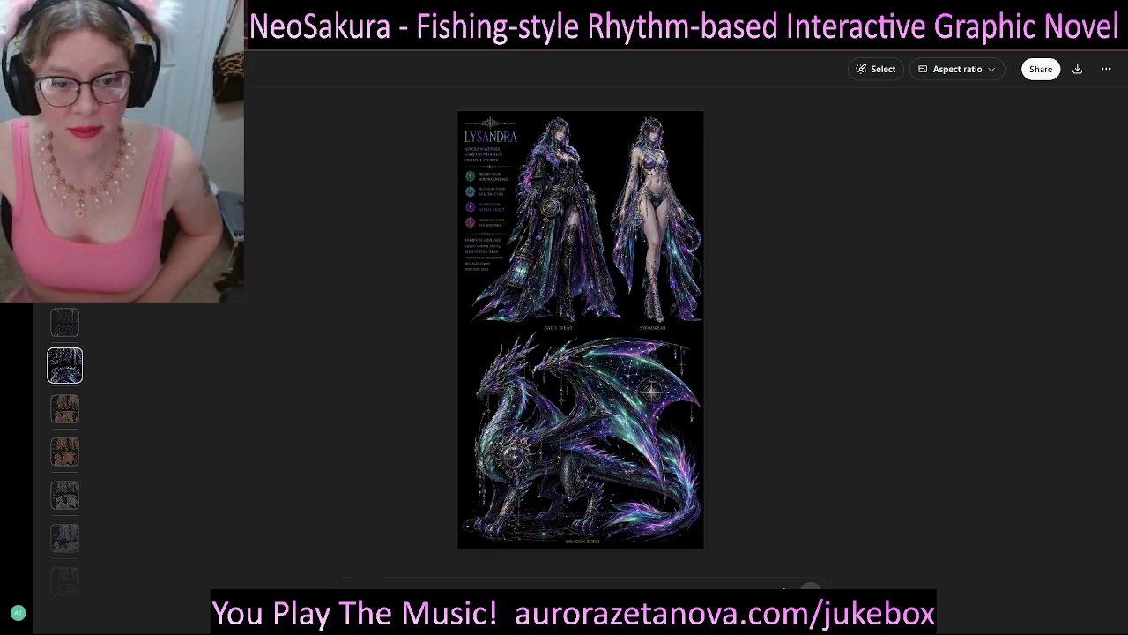
{"action": "key", "text": "Up"}
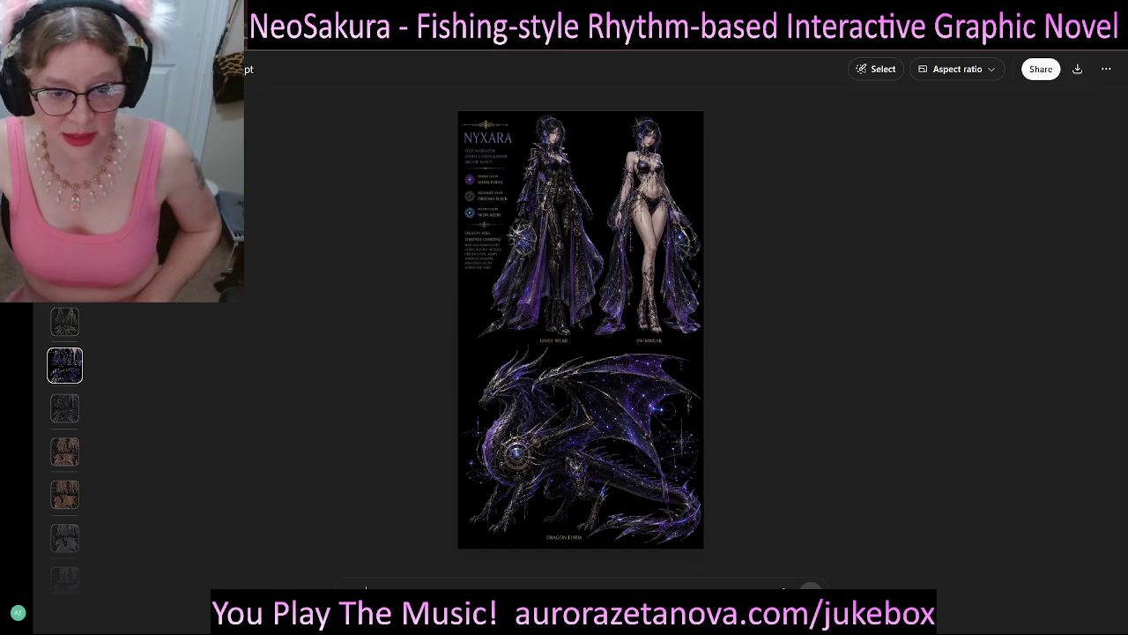
{"action": "key", "text": "Down"}
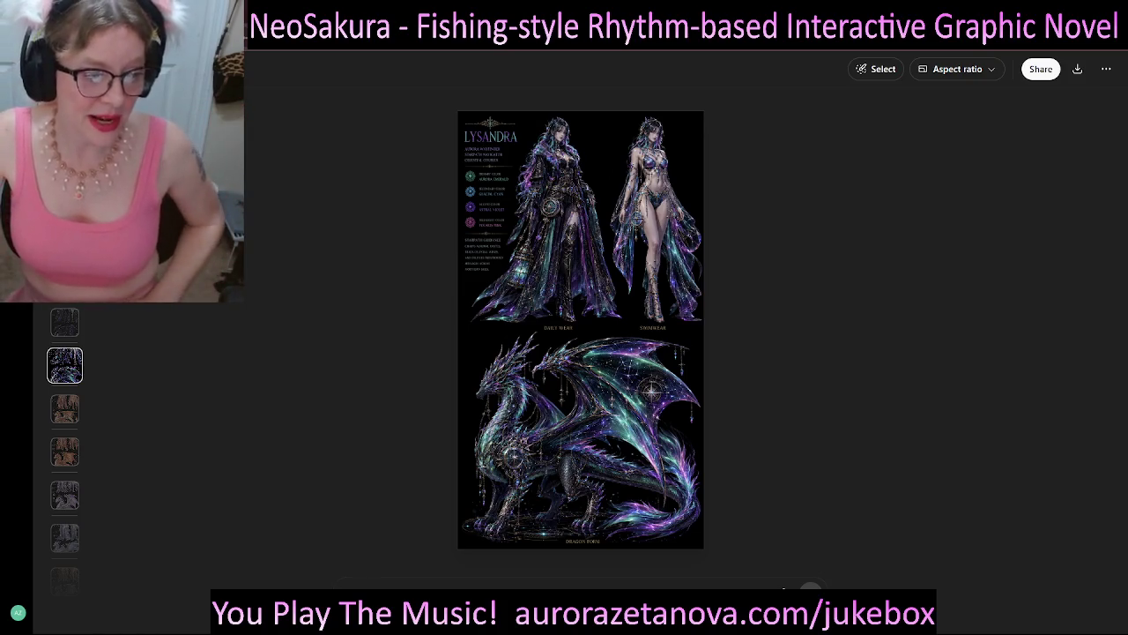
{"action": "key", "text": "Down"}
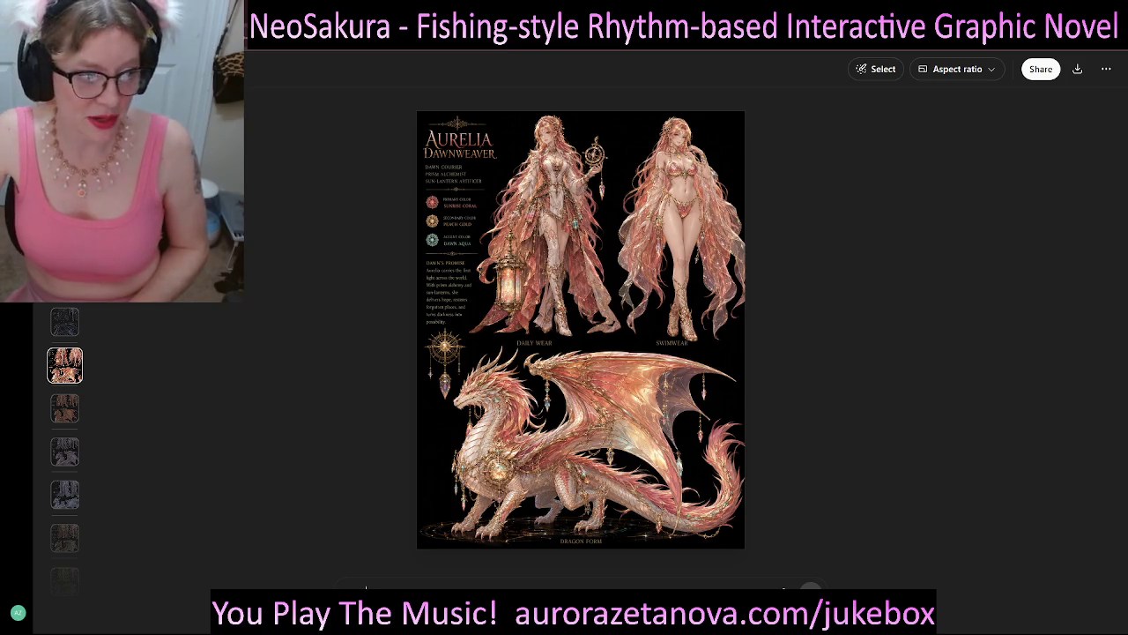
{"action": "key", "text": "Up"}
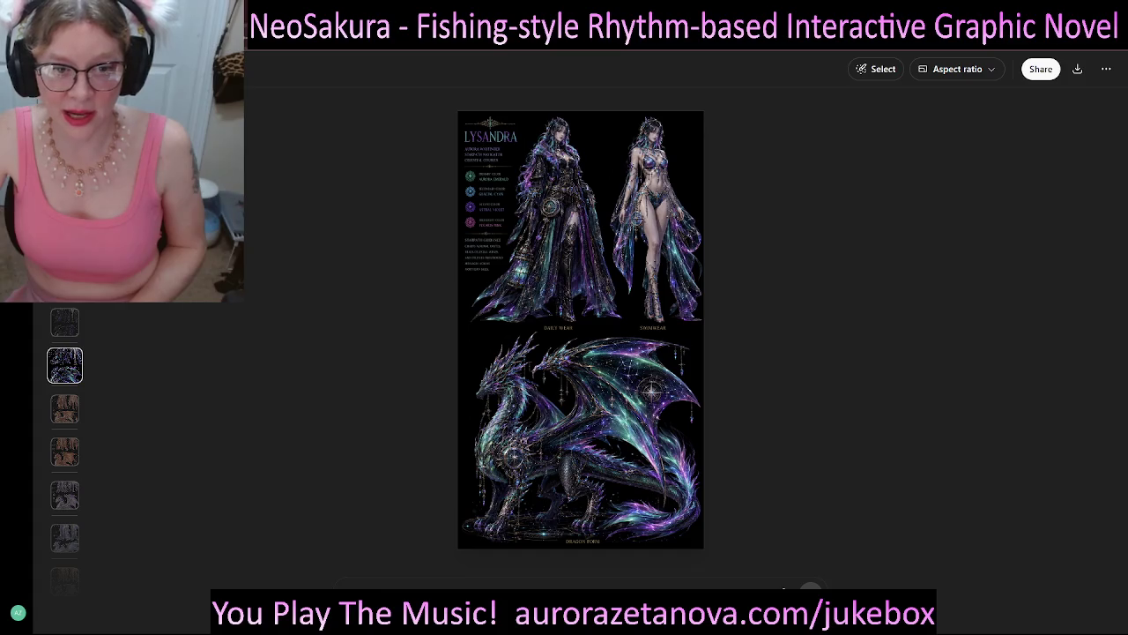
{"action": "key", "text": "Up"}
{"action": "key", "text": "Up"}
{"action": "key", "text": "Up"}
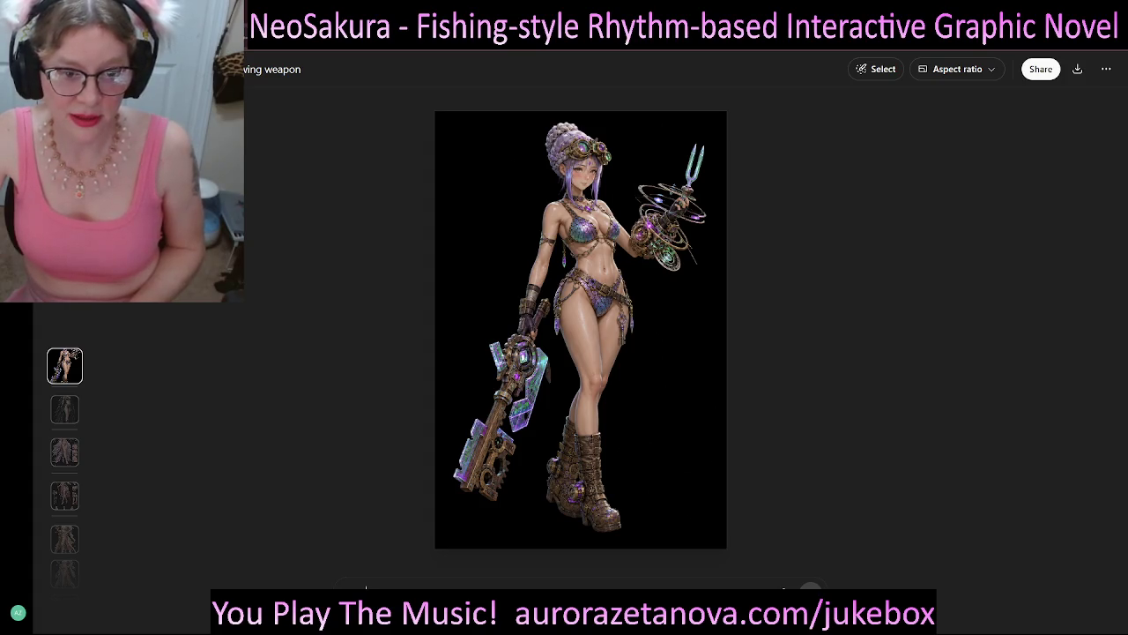
- Flip forward past Nyxara, Aurelia Dawnweaver and Lyravia Duskblaze to the Selenya Moonveil sheet
{"action": "key", "text": "Down"}
{"action": "key", "text": "Down"}
{"action": "key", "text": "Down"}
{"action": "key", "text": "Down"}
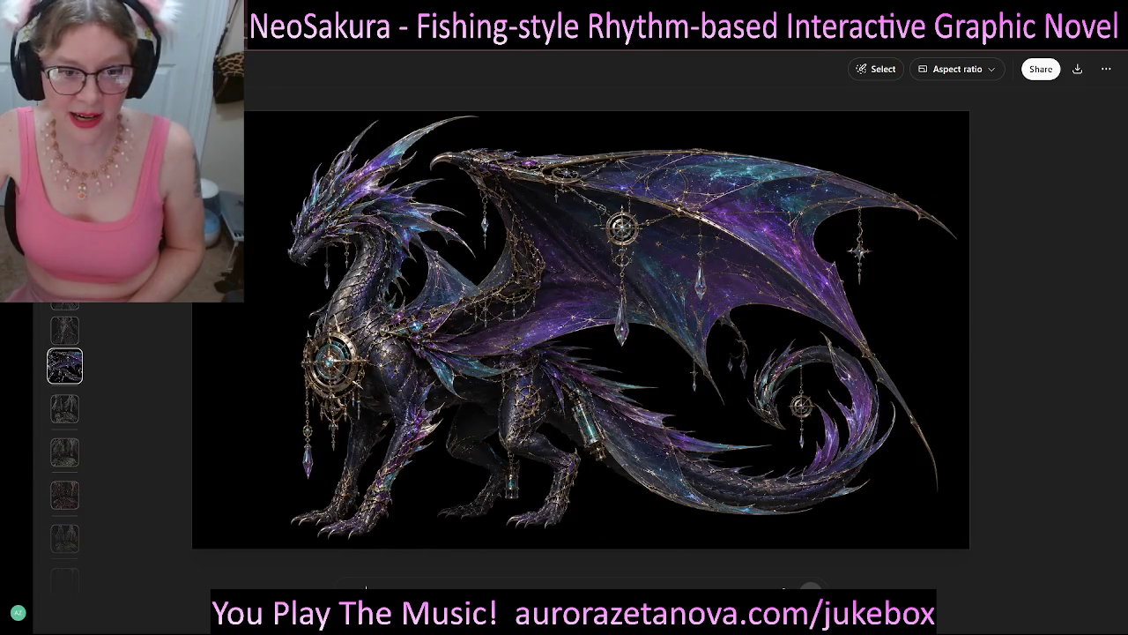
{"action": "key", "text": "Down"}
{"action": "key", "text": "Down"}
{"action": "key", "text": "Down"}
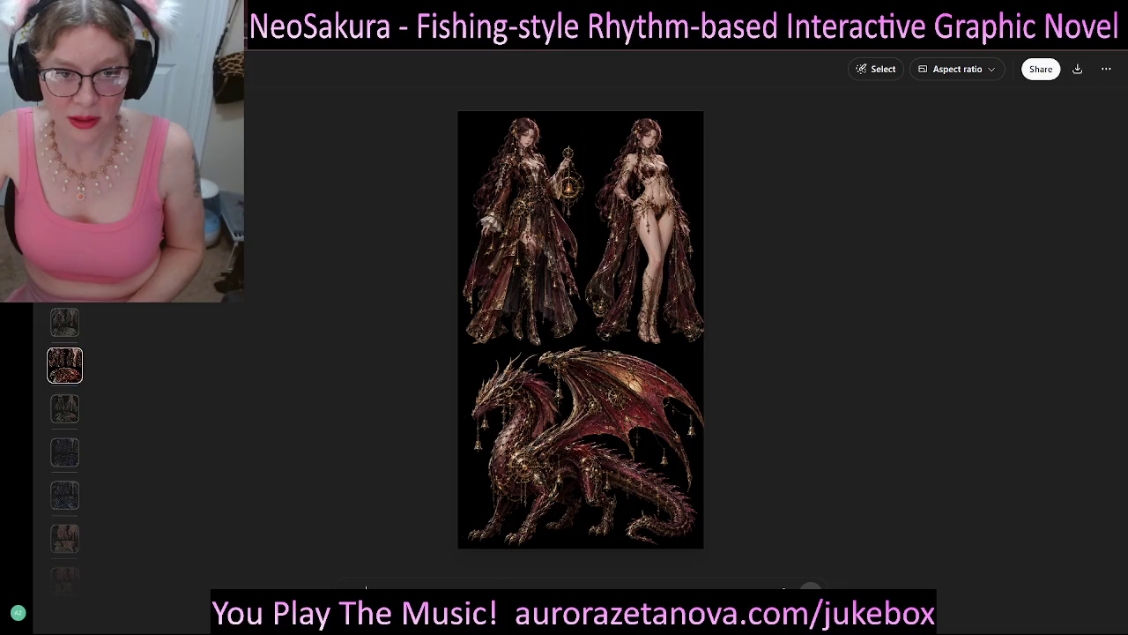
{"action": "key", "text": "Down"}
{"action": "key", "text": "Down"}
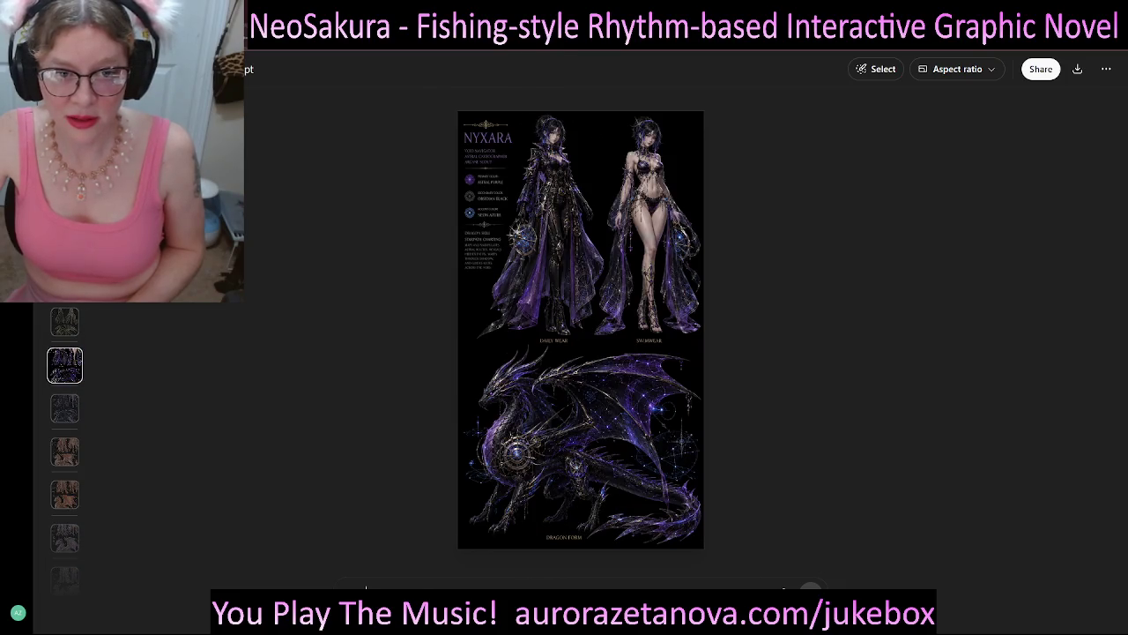
{"action": "key", "text": "Down"}
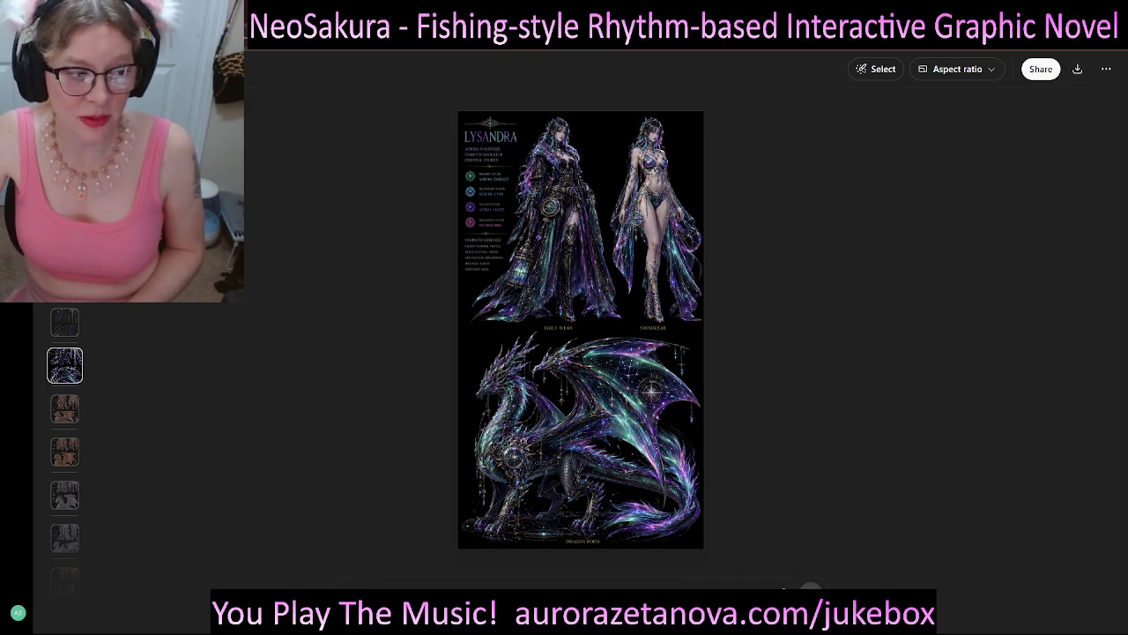
{"action": "key", "text": "Down"}
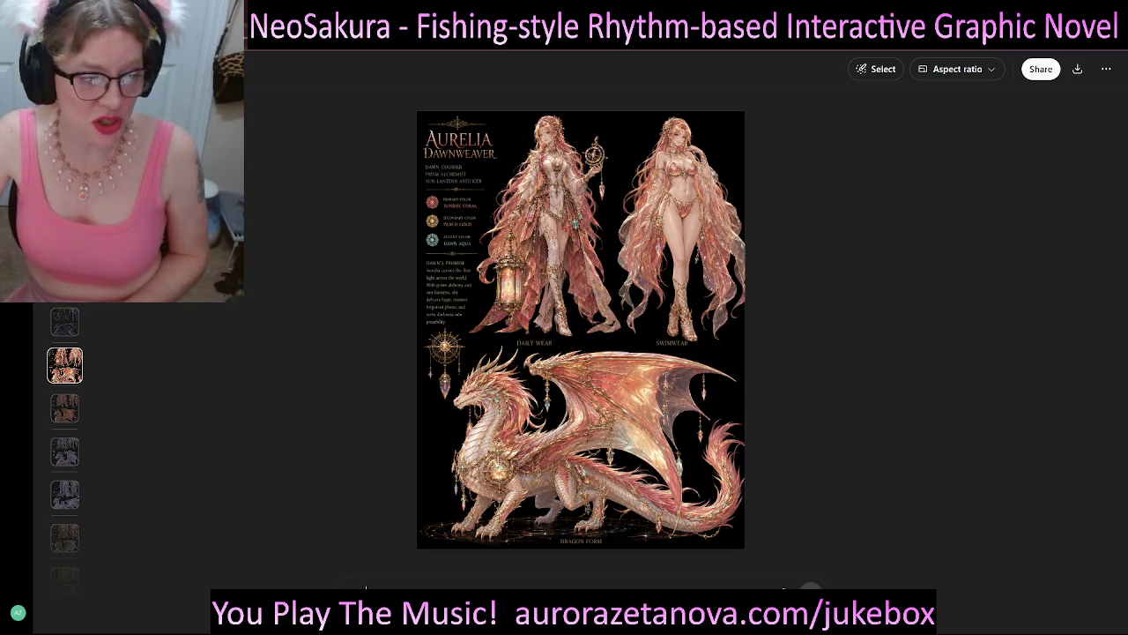
{"action": "key", "text": "Down"}
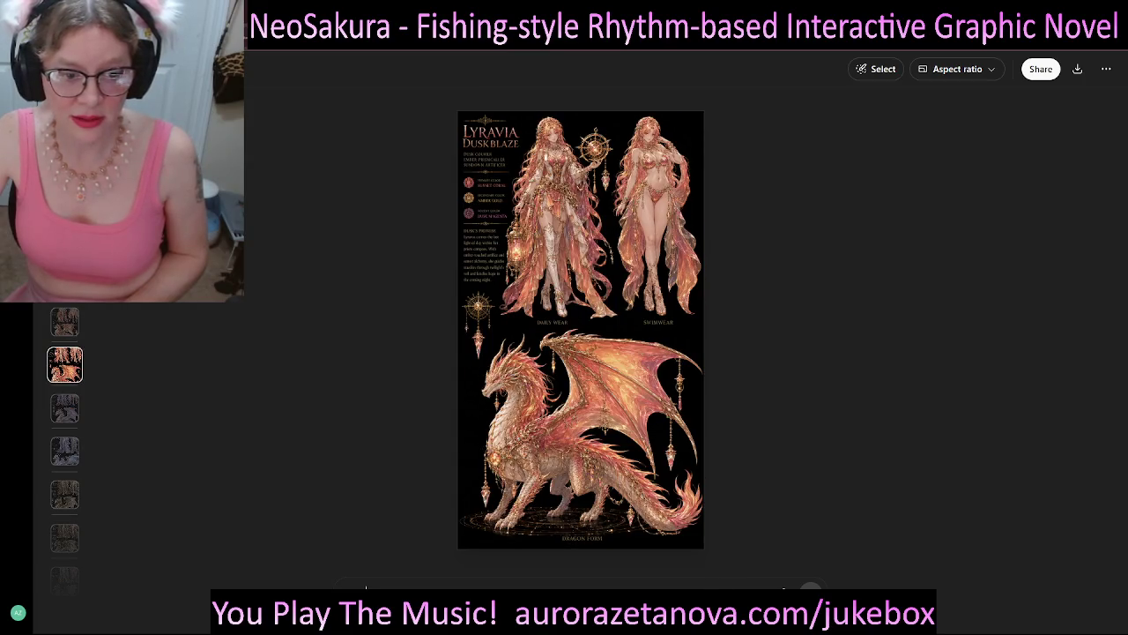
{"action": "key", "text": "Down"}
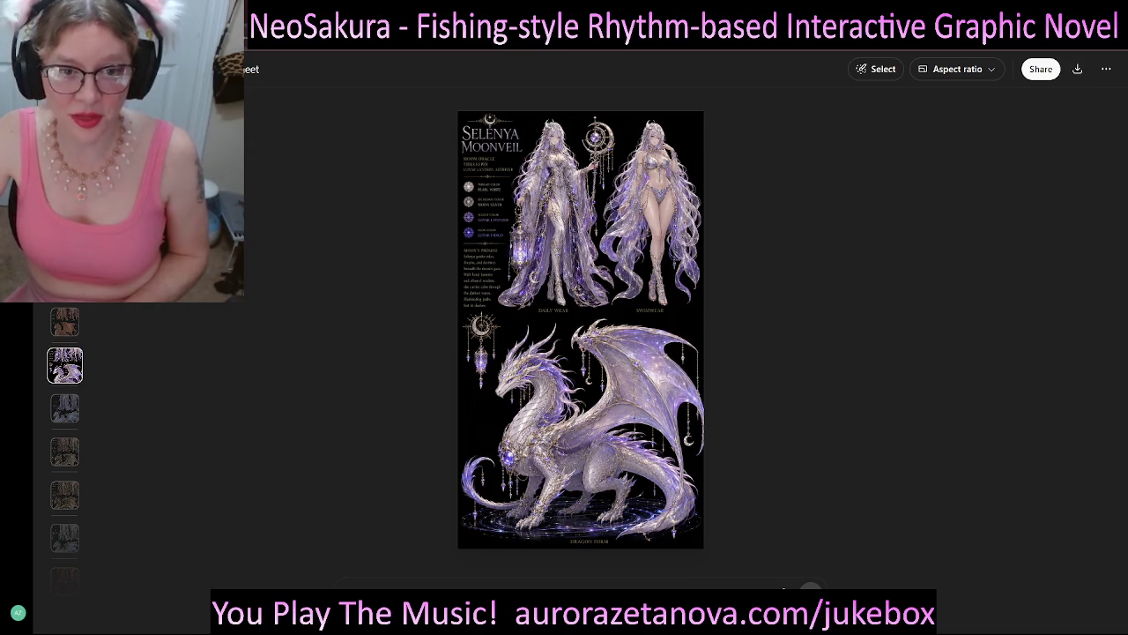
- Continue through the Yselara, Thalia, Nerissa, Vaylora, Zephyriona and Sahira sheets, then exit the viewer
{"action": "key", "text": "Down"}
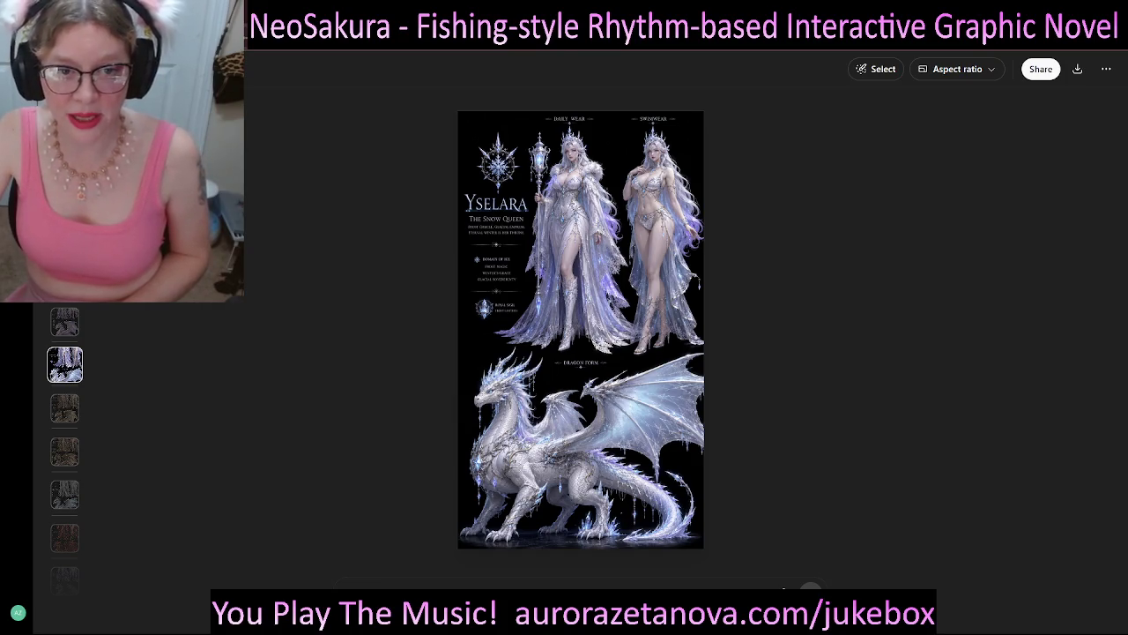
{"action": "key", "text": "Down"}
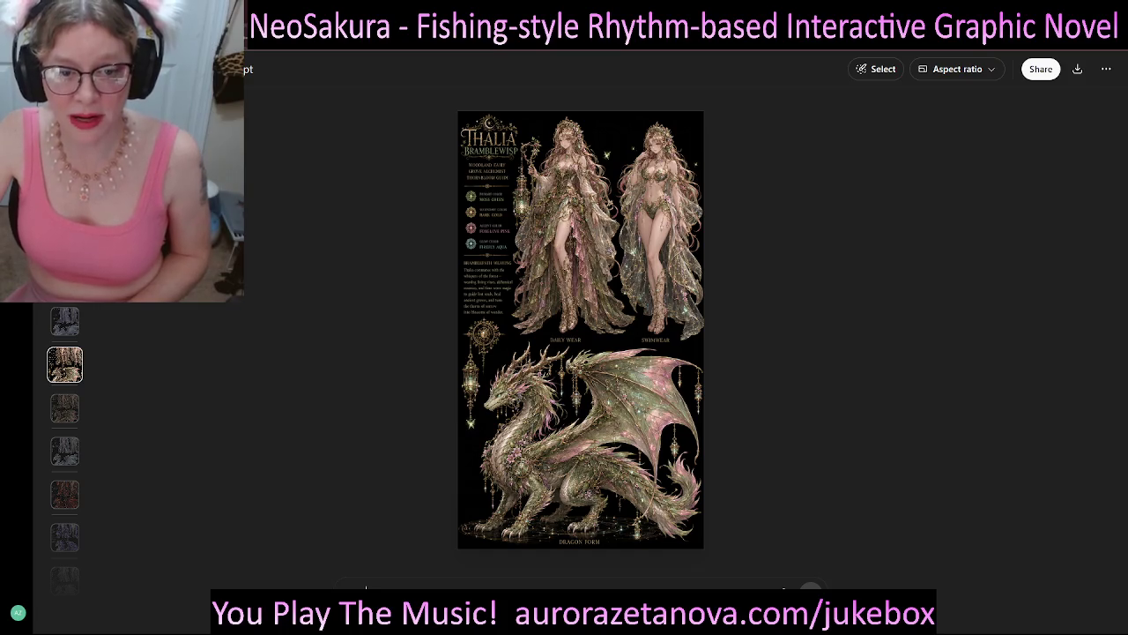
{"action": "key", "text": "Down"}
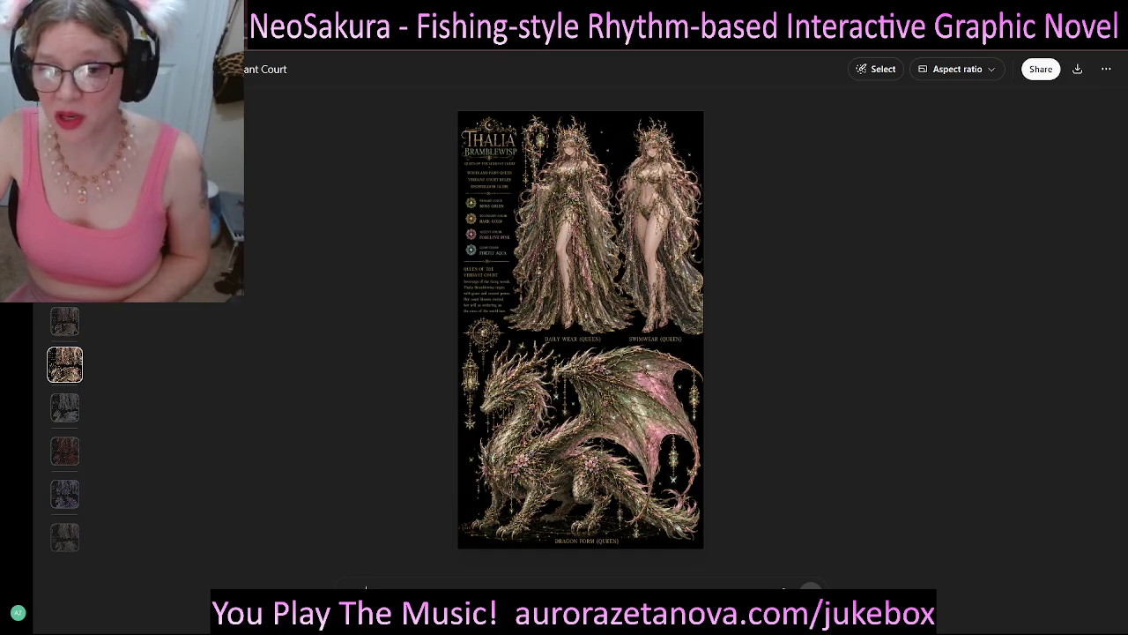
{"action": "key", "text": "Down"}
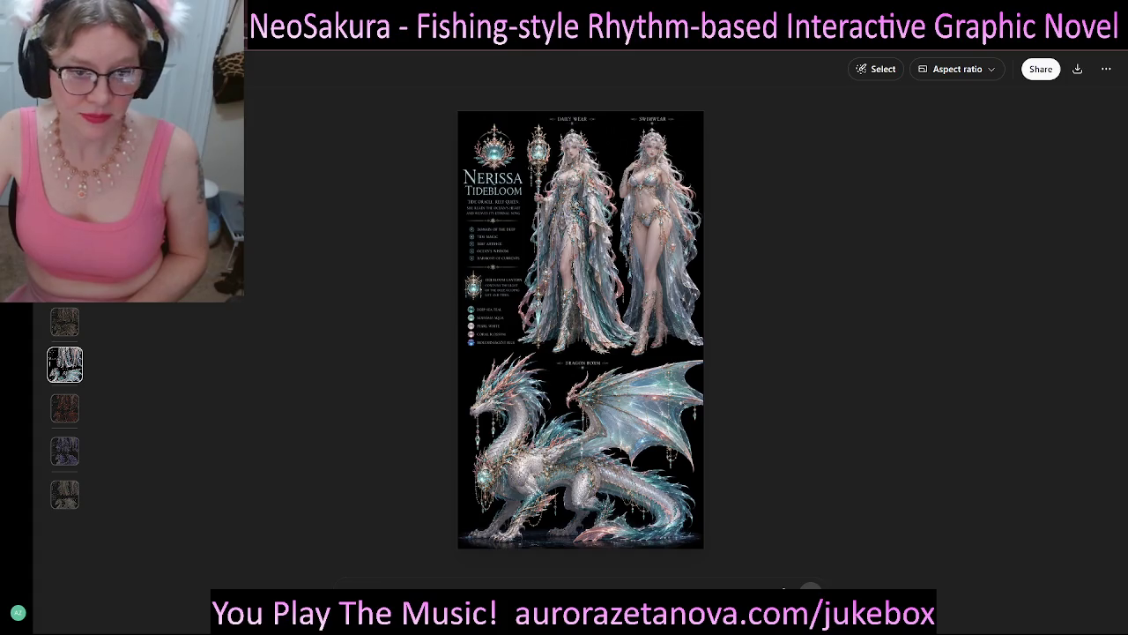
{"action": "key", "text": "Delete"}
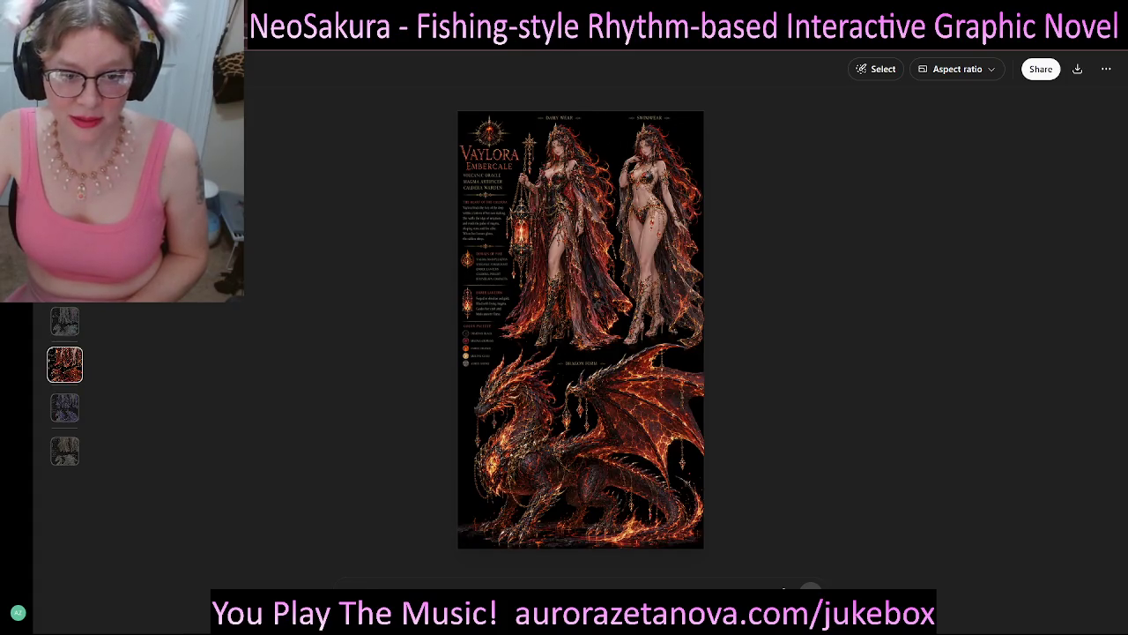
{"action": "key", "text": "Delete"}
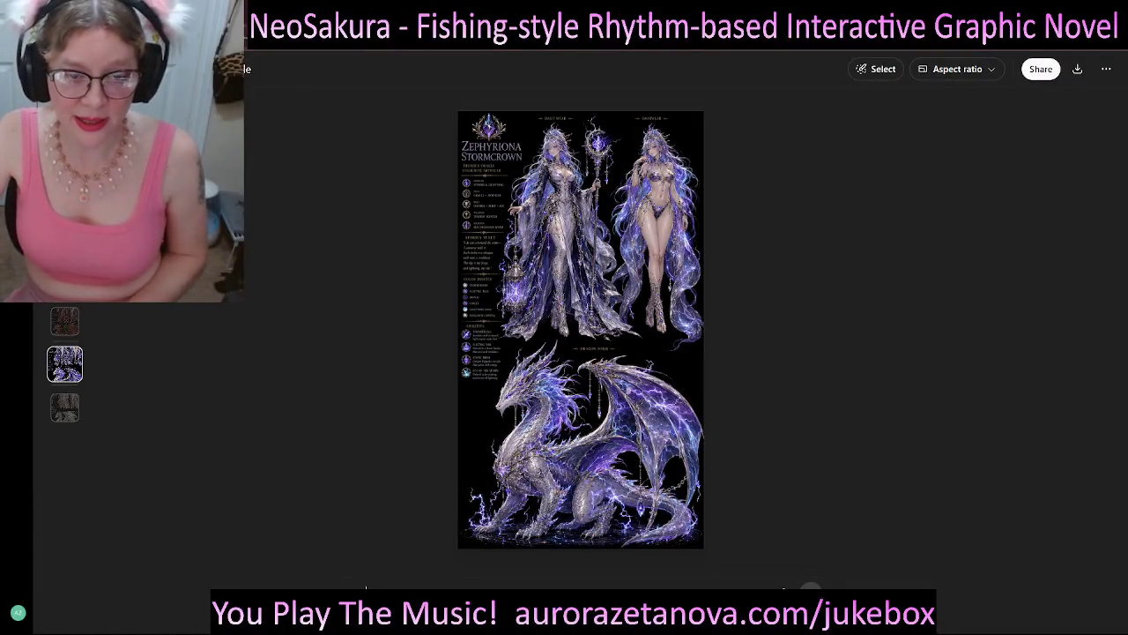
{"action": "key", "text": "Delete"}
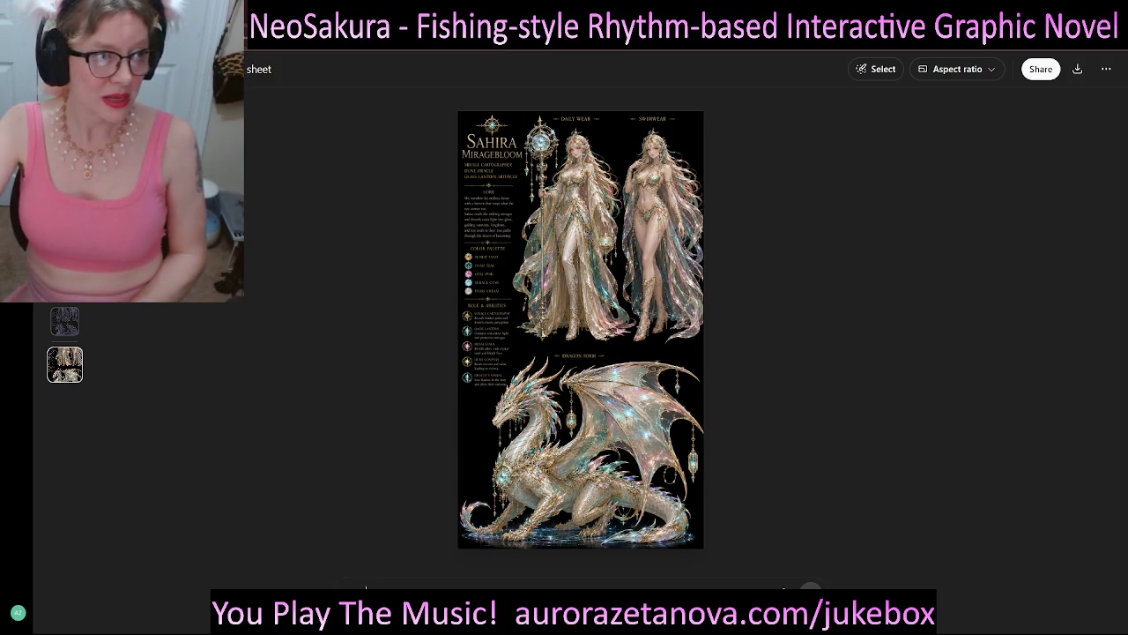
{"action": "key", "text": "Escape"}
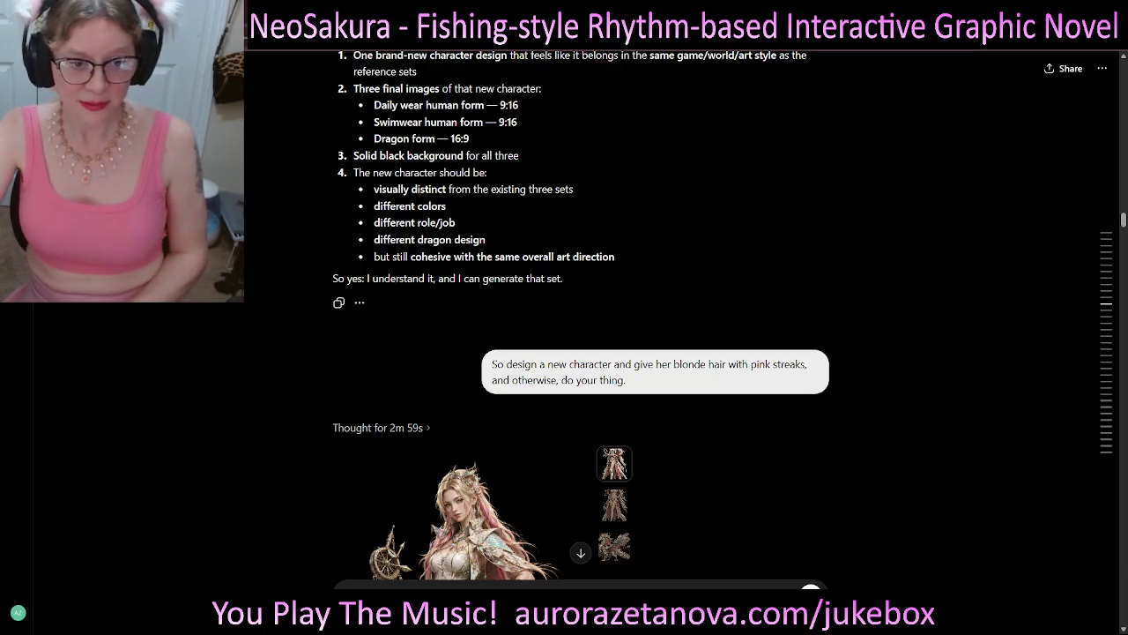
- Jump to an earlier point in the conversation and browse the bikini redraw images
{"action": "left_click", "coordinate": [1013, 204]}
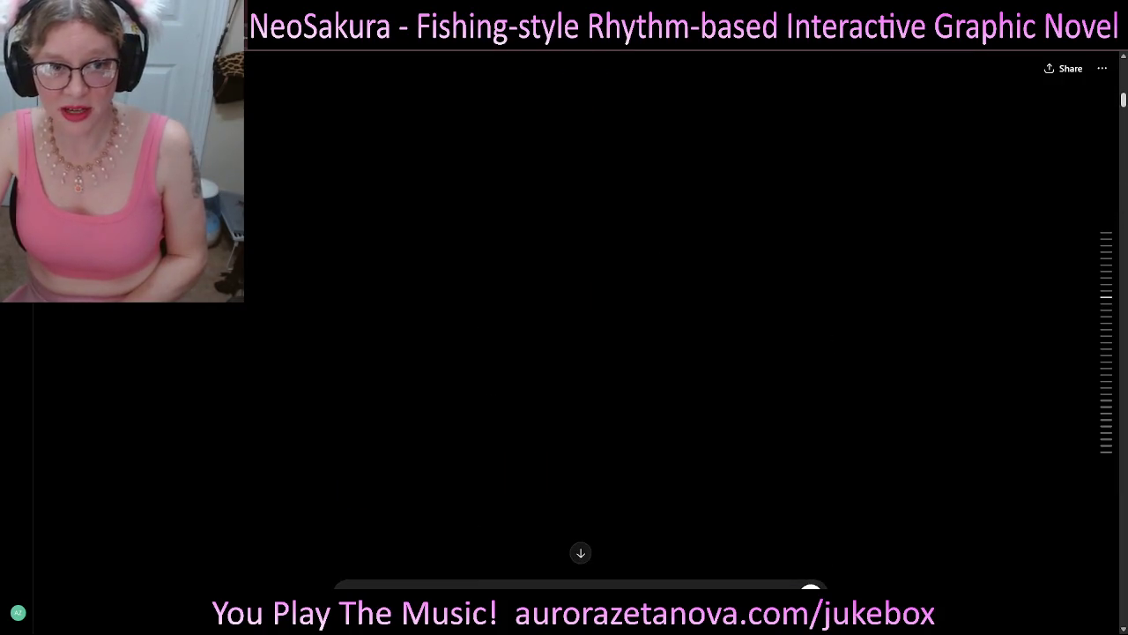
{"action": "scroll", "coordinate": [582, 317], "scroll_direction": "up", "scroll_amount": 3}
{"action": "scroll", "coordinate": [582, 317], "scroll_direction": "up", "scroll_amount": 2}
{"action": "scroll", "coordinate": [582, 317], "scroll_direction": "up", "scroll_amount": 5}
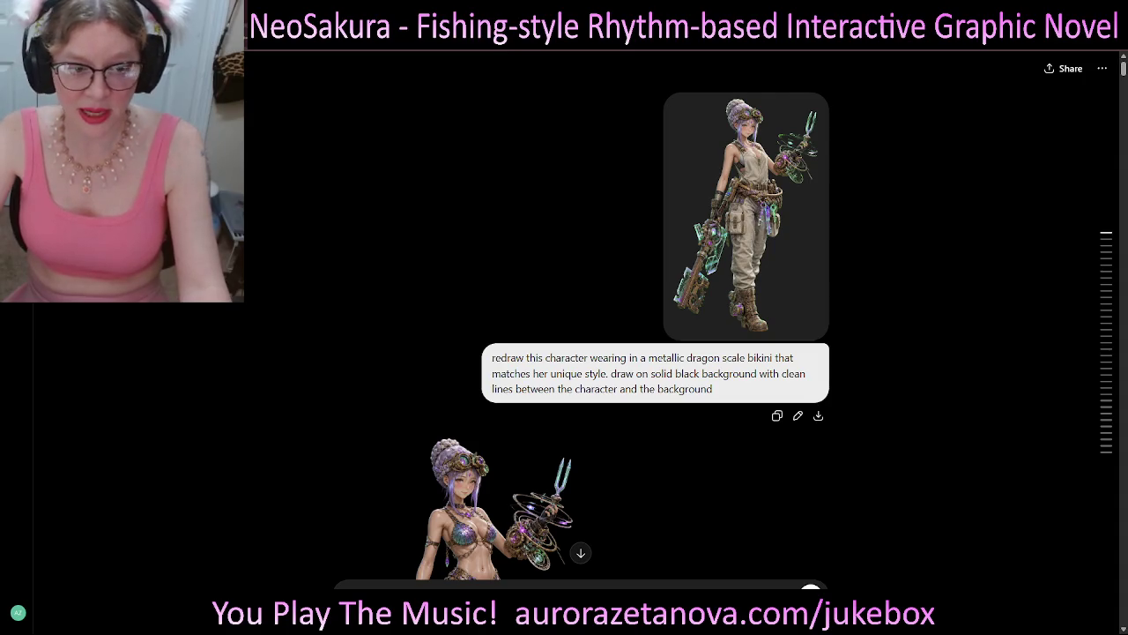
{"action": "scroll", "coordinate": [612, 315], "scroll_direction": "down", "scroll_amount": 1}
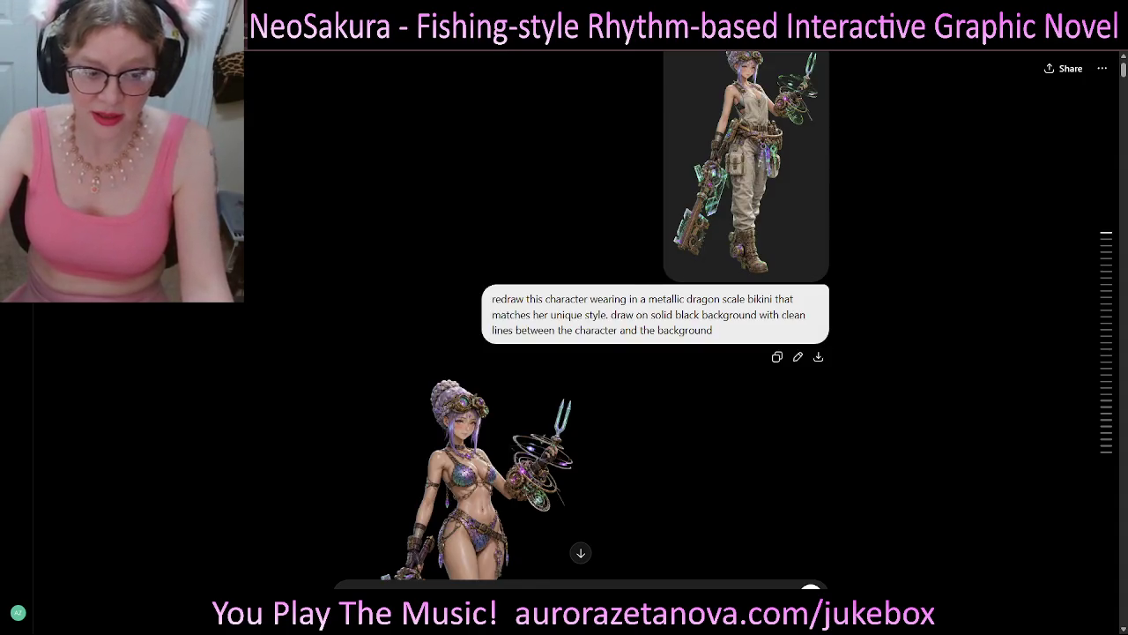
{"action": "scroll", "coordinate": [611, 315], "scroll_direction": "down", "scroll_amount": 1}
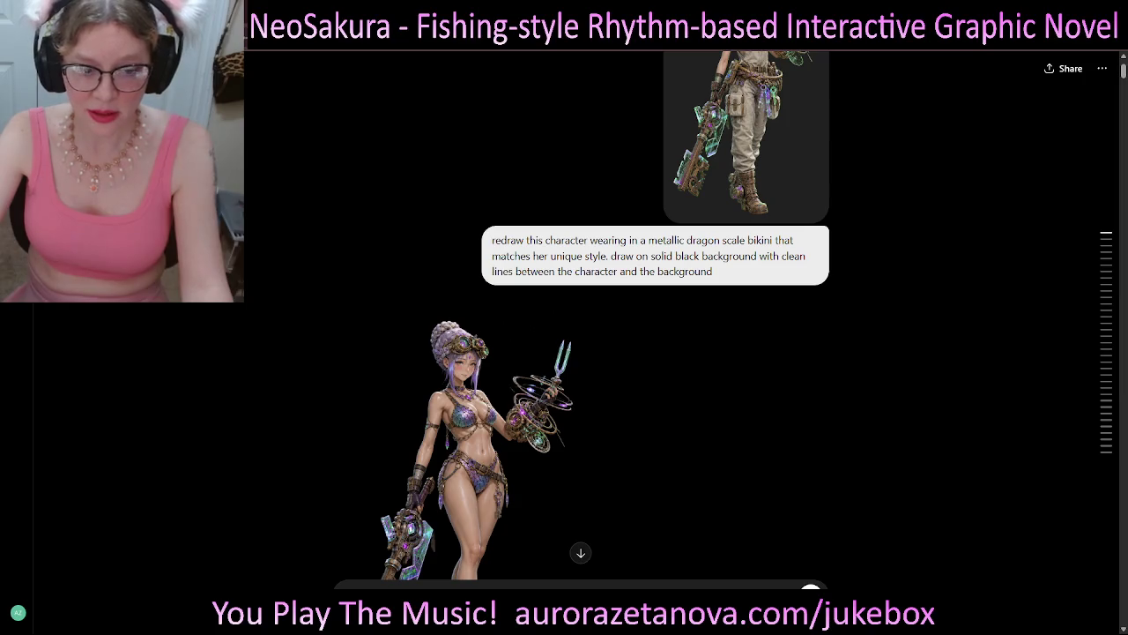
{"action": "scroll", "coordinate": [611, 315], "scroll_direction": "down", "scroll_amount": 1}
{"action": "scroll", "coordinate": [612, 315], "scroll_direction": "down", "scroll_amount": 1}
{"action": "scroll", "coordinate": [612, 315], "scroll_direction": "up", "scroll_amount": 1}
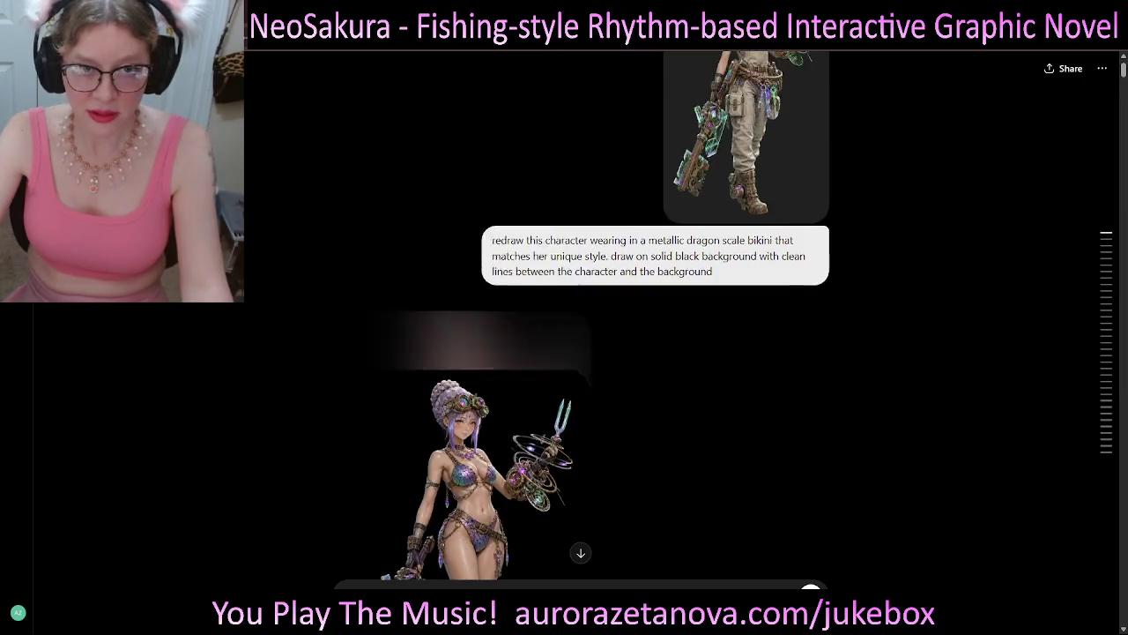
{"action": "scroll", "coordinate": [612, 315], "scroll_direction": "up", "scroll_amount": 1}
{"action": "scroll", "coordinate": [612, 315], "scroll_direction": "down", "scroll_amount": 2}
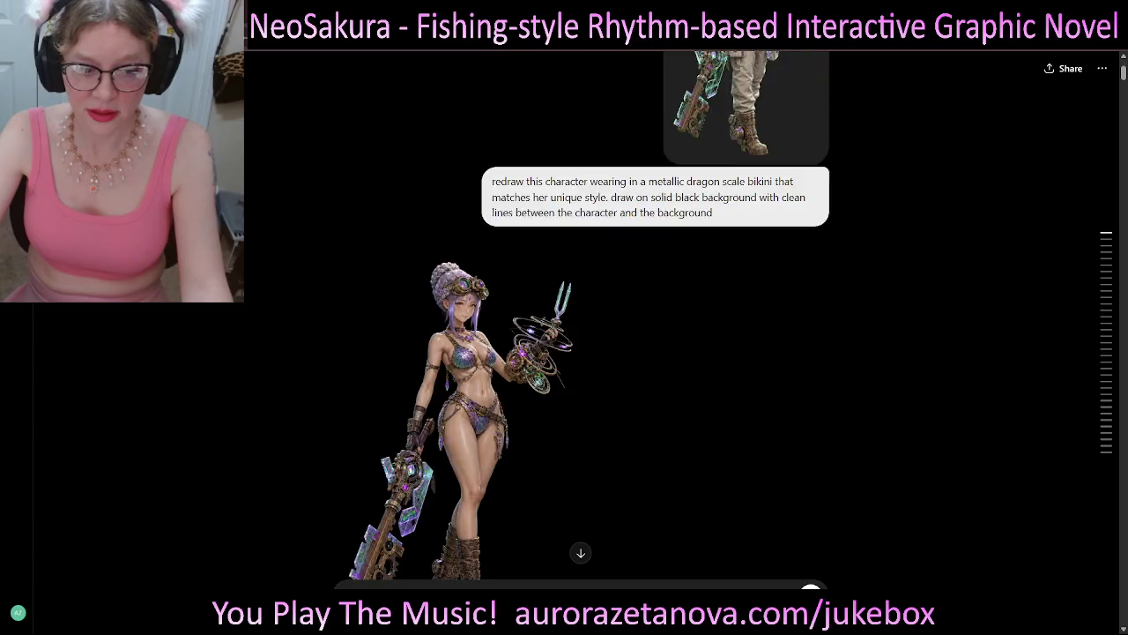
{"action": "scroll", "coordinate": [611, 315], "scroll_direction": "down", "scroll_amount": 1}
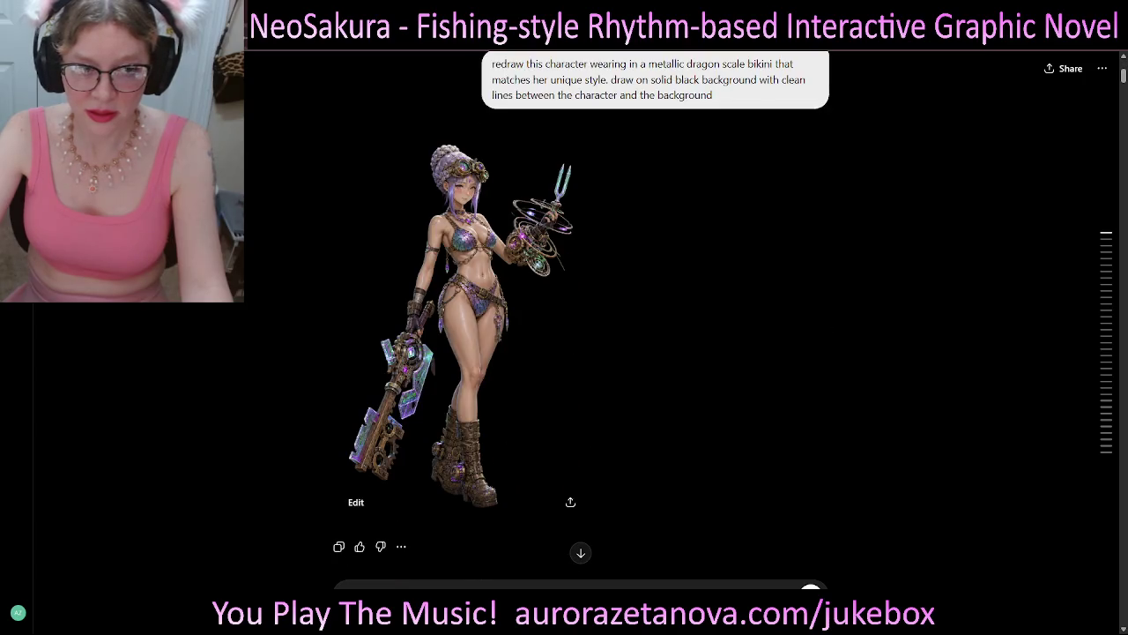
{"action": "scroll", "coordinate": [612, 315], "scroll_direction": "up", "scroll_amount": 2}
{"action": "scroll", "coordinate": [612, 315], "scroll_direction": "up", "scroll_amount": 1}
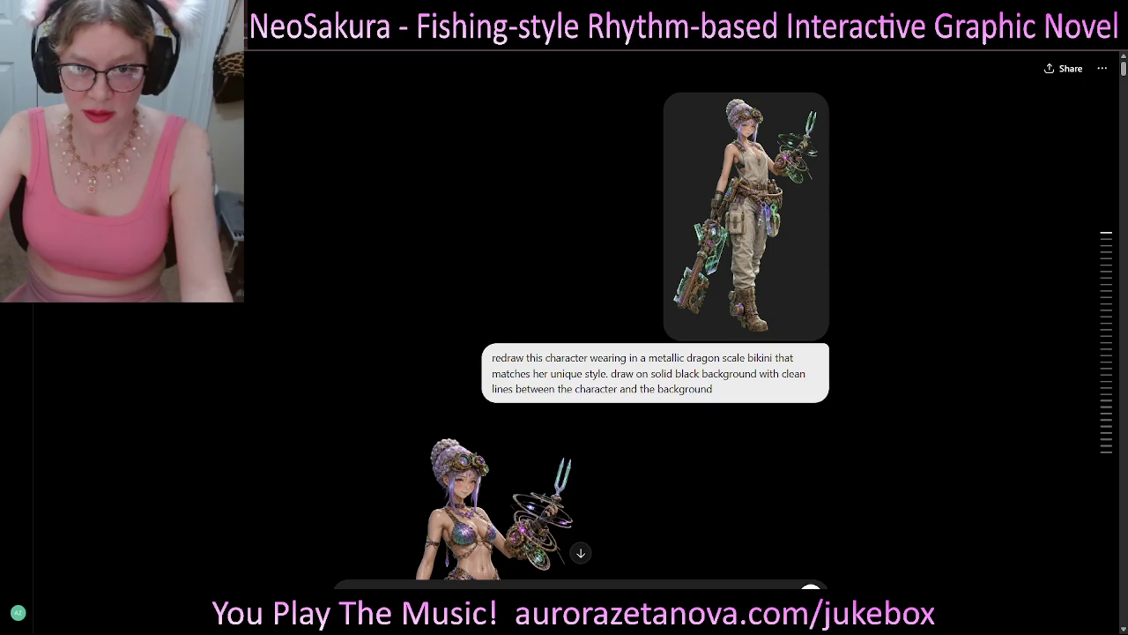
{"action": "scroll", "coordinate": [612, 315], "scroll_direction": "down", "scroll_amount": 2}
{"action": "scroll", "coordinate": [612, 315], "scroll_direction": "down", "scroll_amount": 2}
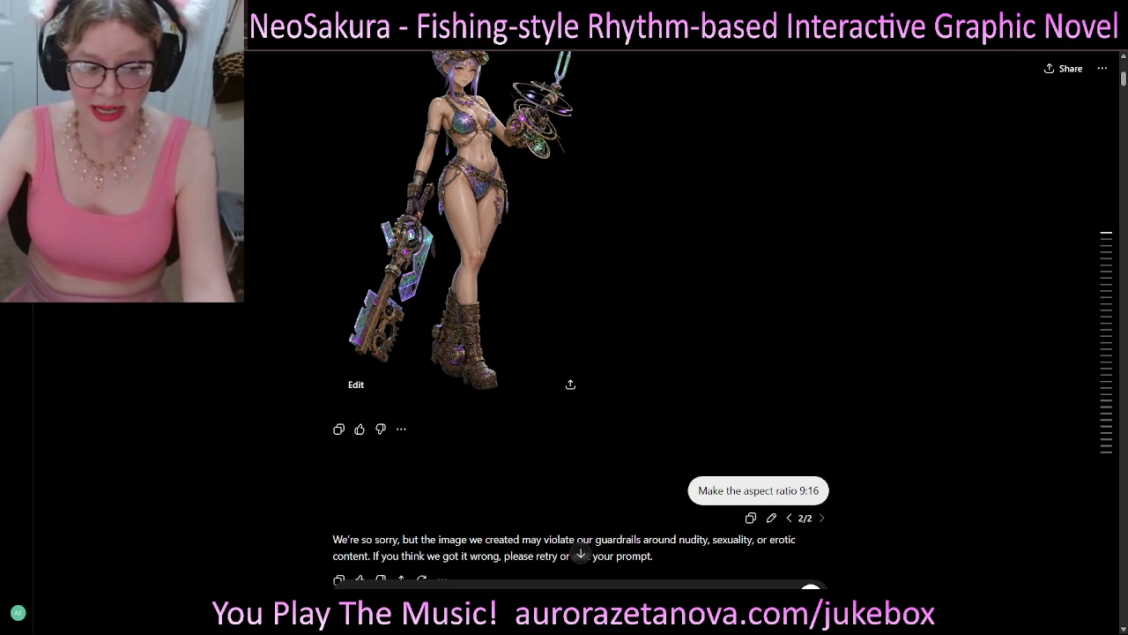
{"action": "scroll", "coordinate": [581, 319], "scroll_direction": "down", "scroll_amount": 1}
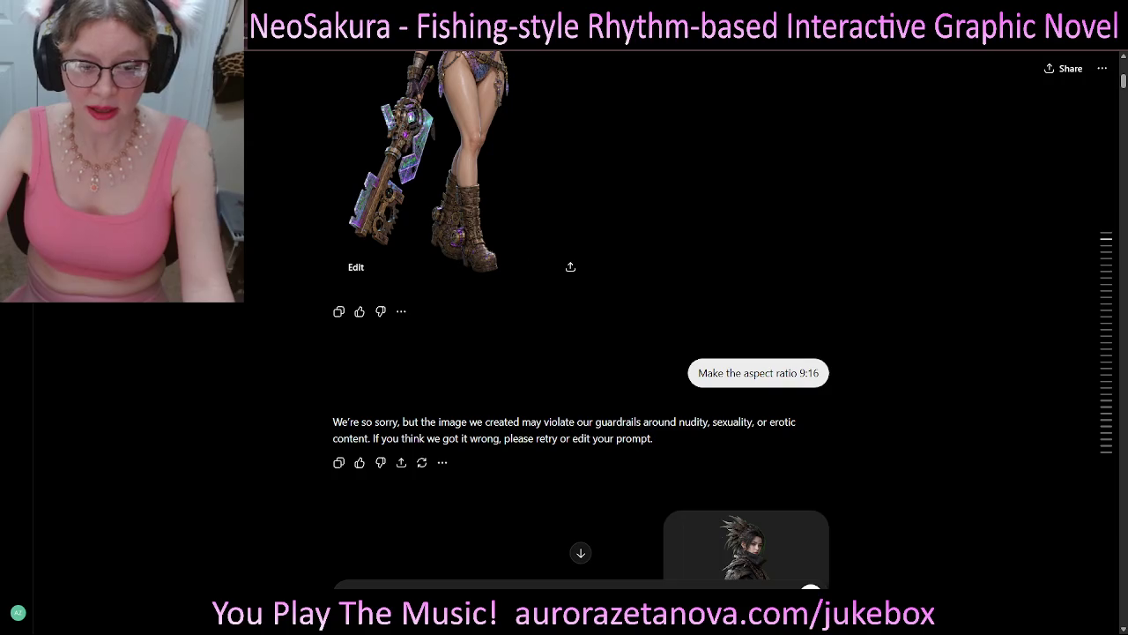
- Highlight the guardrail refusal and the 'Make the aspect ratio 9:16' request, then reach the feather-cloaked character
{"action": "left_click_drag", "start_coordinate": [653, 438], "coordinate": [333, 421]}
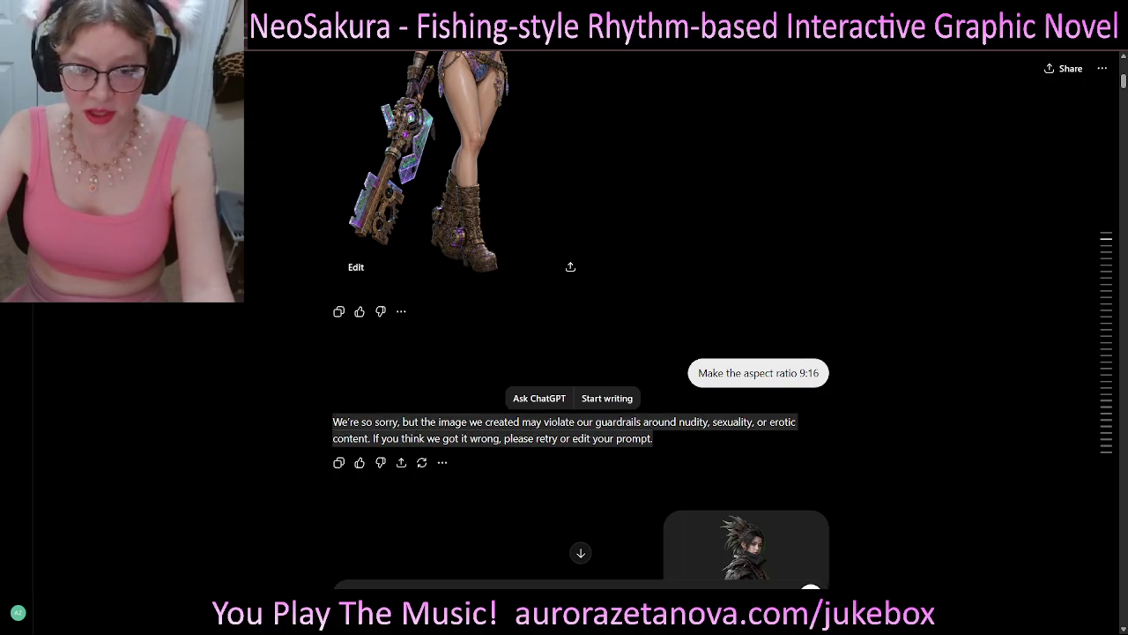
{"action": "left_click", "coordinate": [618, 388]}
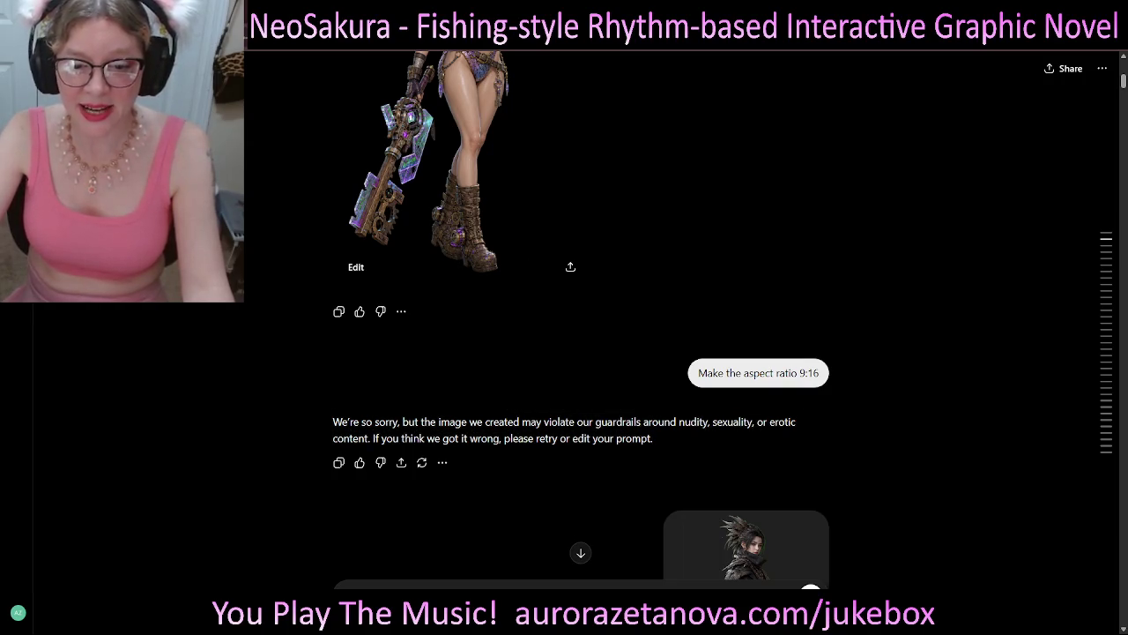
{"action": "left_click_drag", "start_coordinate": [820, 373], "coordinate": [699, 372]}
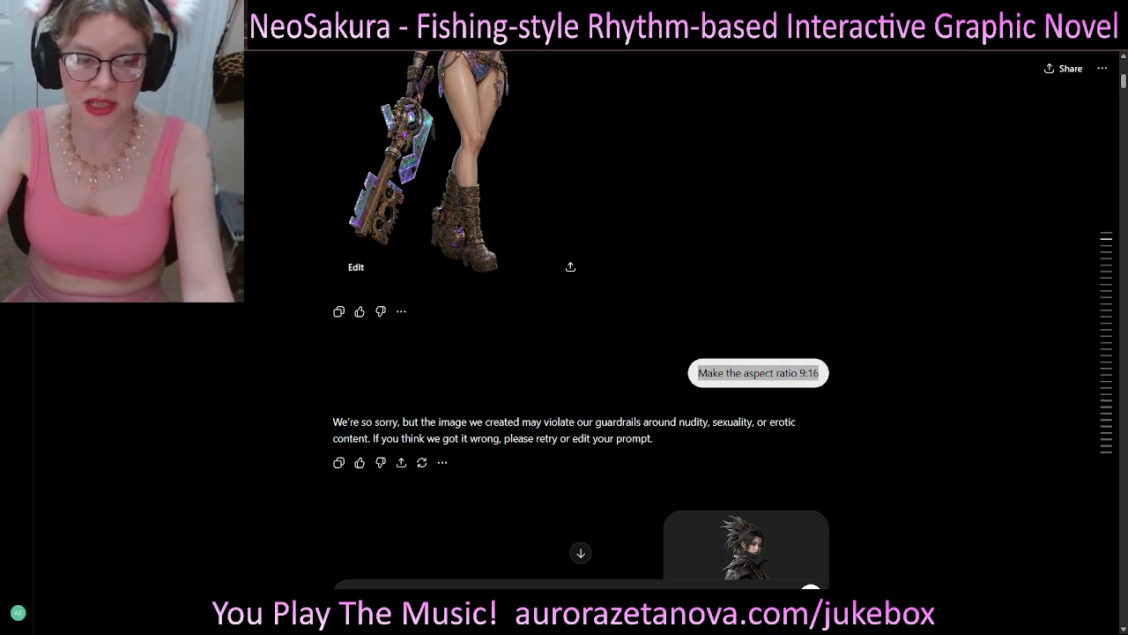
{"action": "mouse_move", "coordinate": [597, 422]}
{"action": "left_mouse_down"}
{"action": "mouse_move", "coordinate": [708, 421]}
{"action": "mouse_move", "coordinate": [370, 438]}
{"action": "left_mouse_up"}
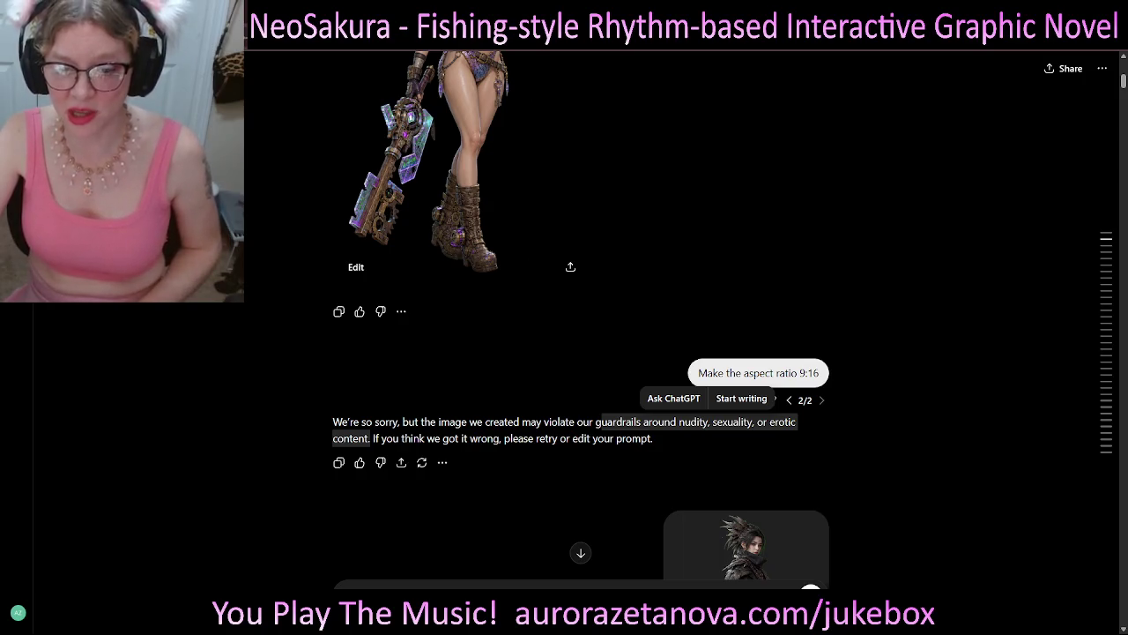
{"action": "left_click_drag", "start_coordinate": [698, 372], "coordinate": [819, 373]}
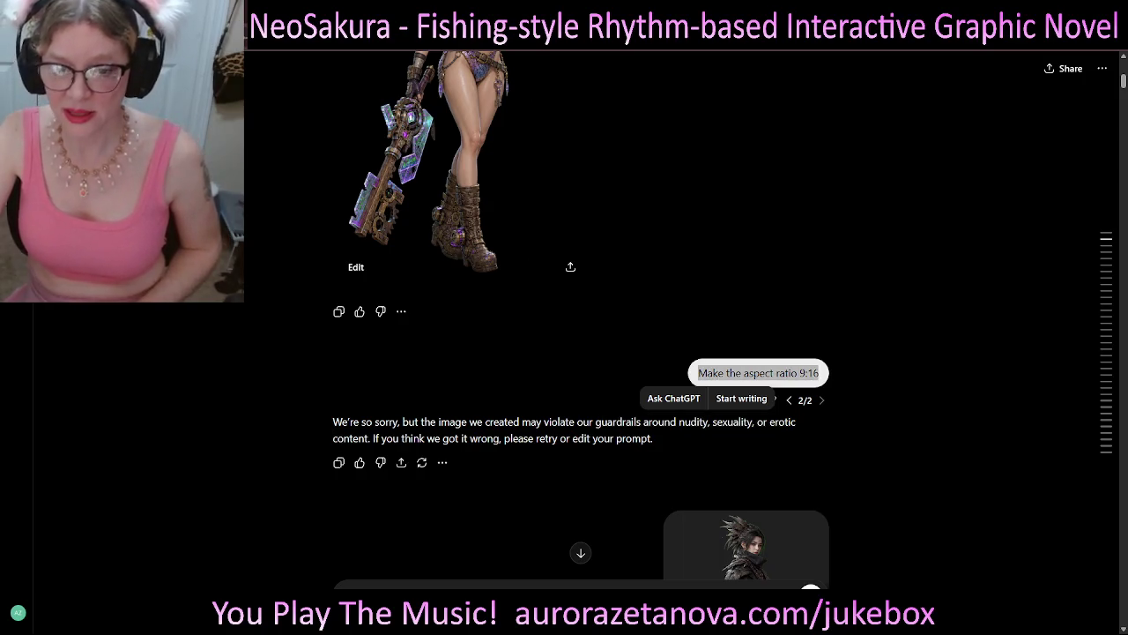
{"action": "scroll", "coordinate": [581, 318], "scroll_direction": "up", "scroll_amount": 1}
{"action": "scroll", "coordinate": [581, 318], "scroll_direction": "down", "scroll_amount": 2}
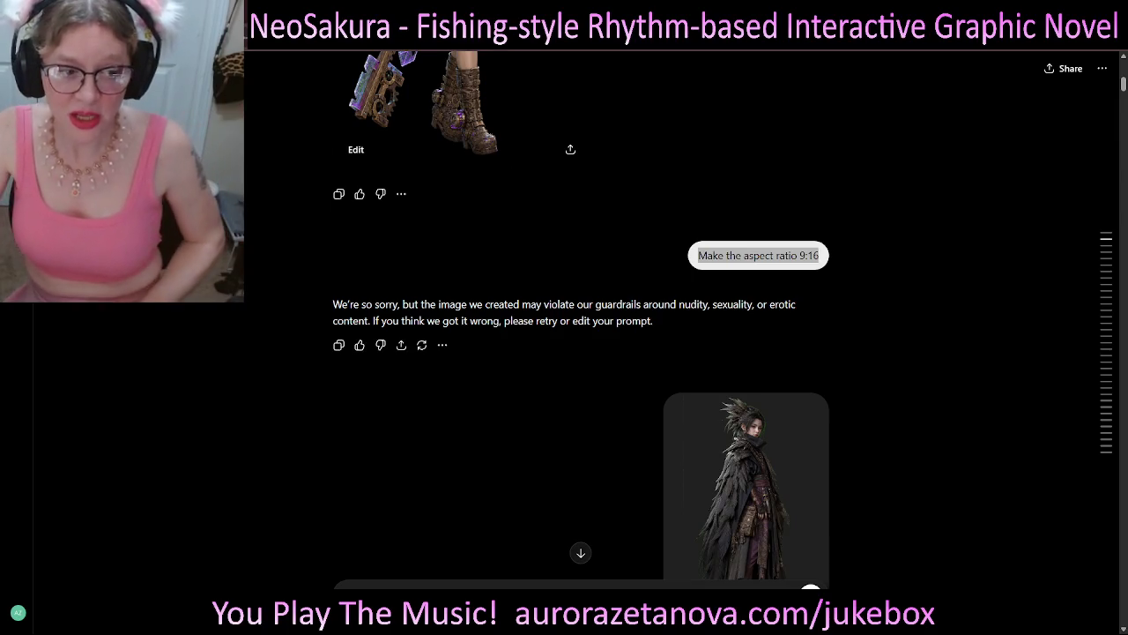
{"action": "scroll", "coordinate": [581, 318], "scroll_direction": "down", "scroll_amount": 1}
{"action": "scroll", "coordinate": [581, 317], "scroll_direction": "down", "scroll_amount": 1}
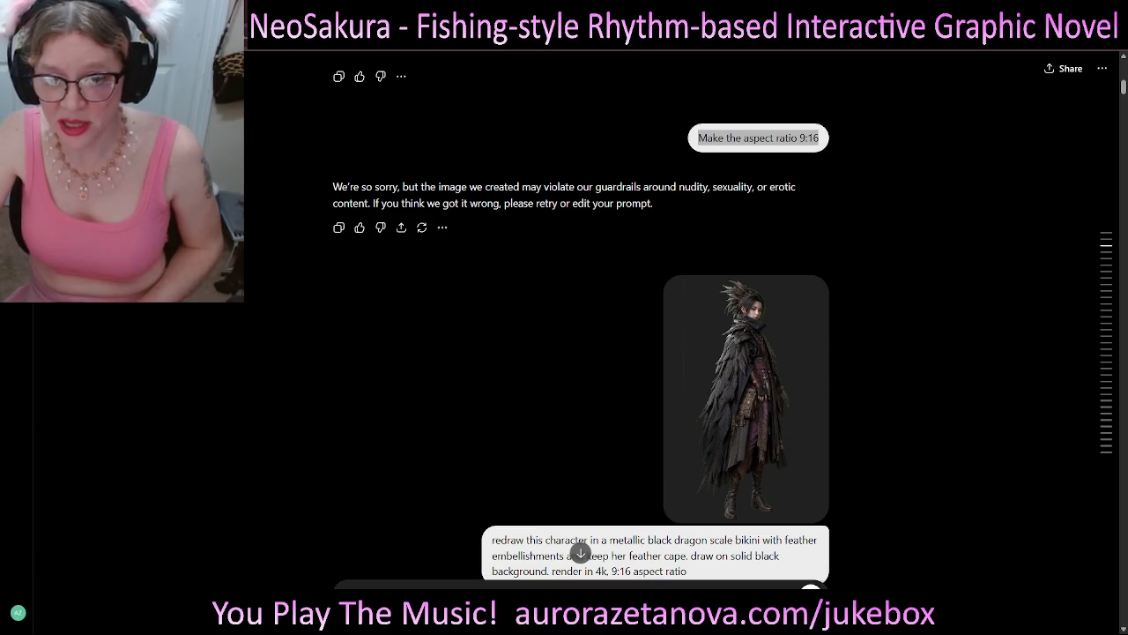
{"action": "scroll", "coordinate": [581, 323], "scroll_direction": "down", "scroll_amount": 1}
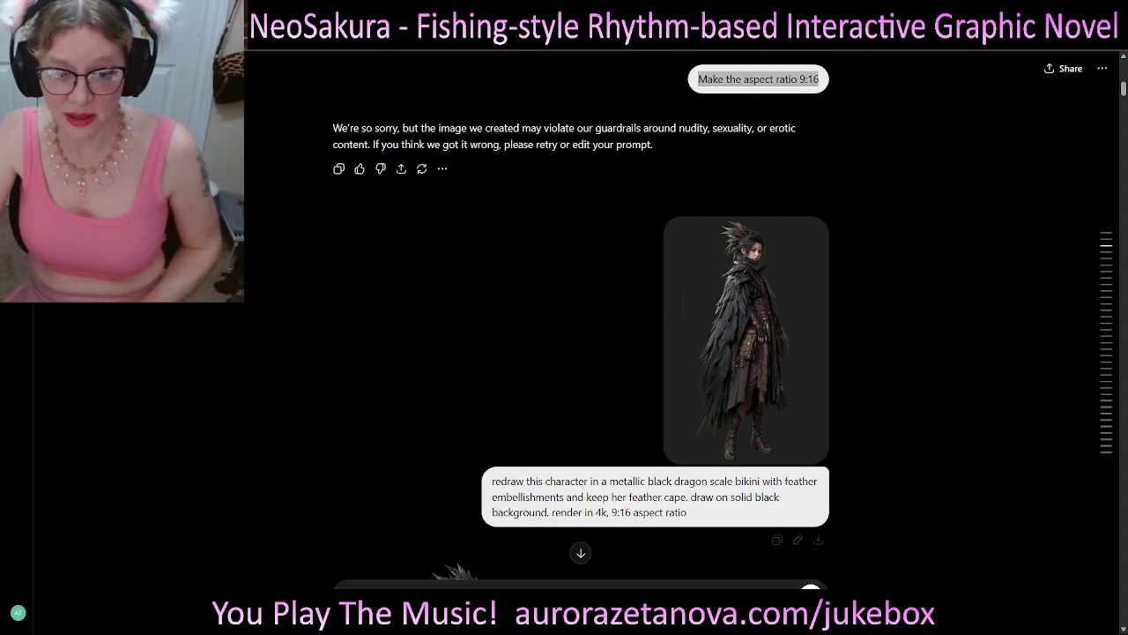
{"action": "scroll", "coordinate": [580, 323], "scroll_direction": "down", "scroll_amount": 2}
{"action": "scroll", "coordinate": [581, 324], "scroll_direction": "down", "scroll_amount": 3}
{"action": "scroll", "coordinate": [581, 323], "scroll_direction": "down", "scroll_amount": 1}
{"action": "scroll", "coordinate": [581, 323], "scroll_direction": "down", "scroll_amount": 1}
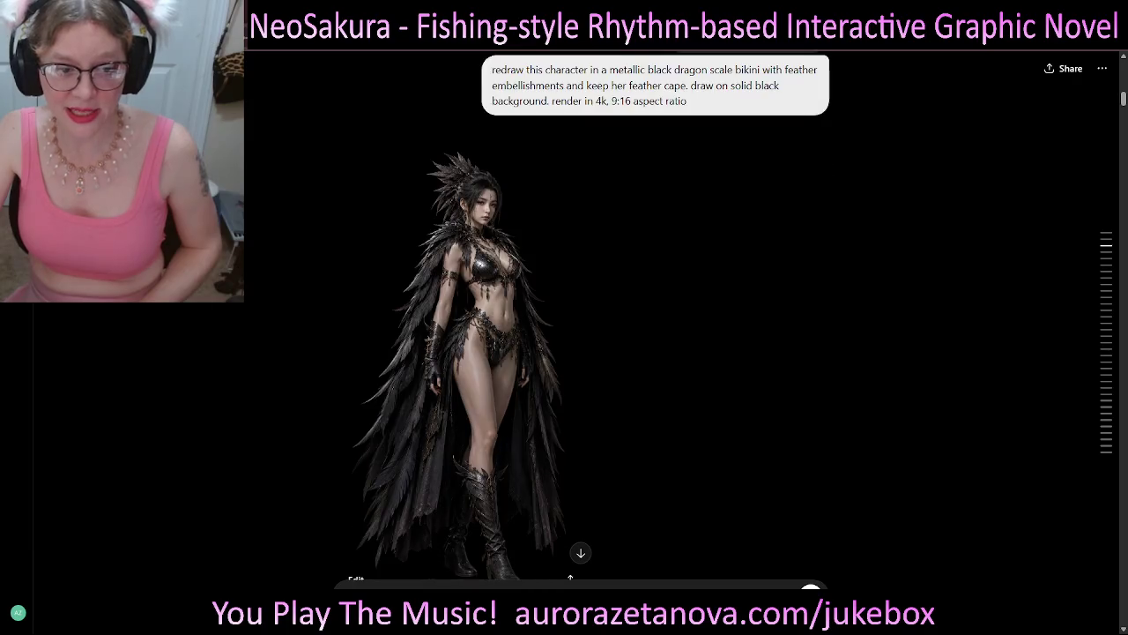
{"action": "scroll", "coordinate": [581, 323], "scroll_direction": "down", "scroll_amount": 1}
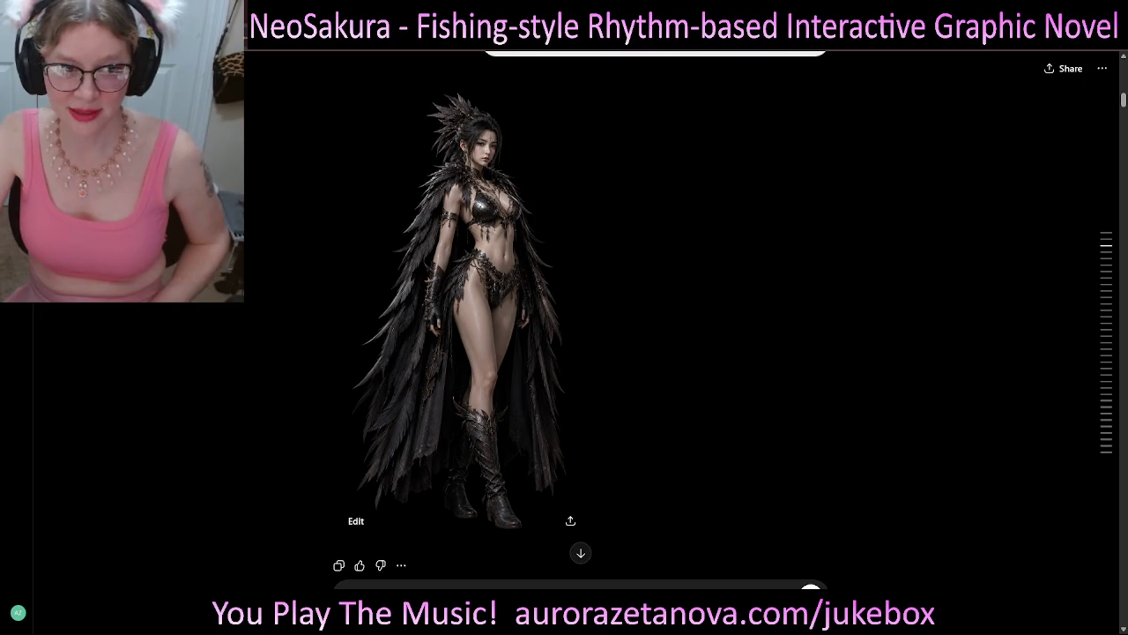
{"action": "scroll", "coordinate": [581, 323], "scroll_direction": "down", "scroll_amount": 1}
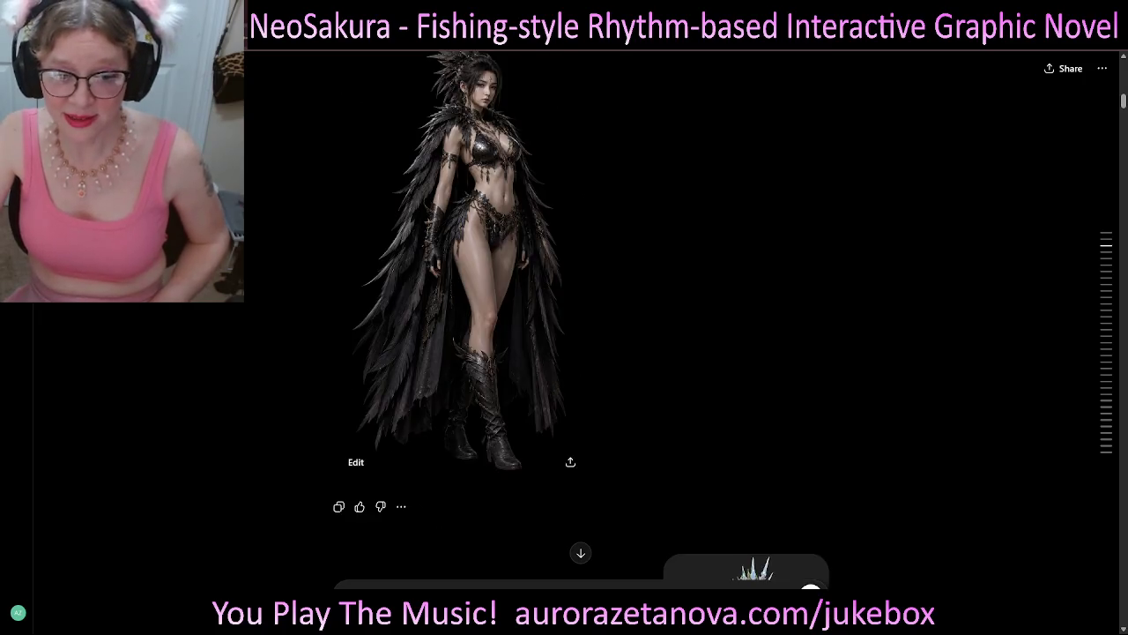
{"action": "scroll", "coordinate": [581, 324], "scroll_direction": "down", "scroll_amount": 2}
{"action": "scroll", "coordinate": [581, 323], "scroll_direction": "up", "scroll_amount": 4}
{"action": "scroll", "coordinate": [581, 323], "scroll_direction": "up", "scroll_amount": 2}
{"action": "scroll", "coordinate": [581, 324], "scroll_direction": "down", "scroll_amount": 4}
{"action": "scroll", "coordinate": [581, 323], "scroll_direction": "up", "scroll_amount": 1}
{"action": "scroll", "coordinate": [581, 324], "scroll_direction": "down", "scroll_amount": 4}
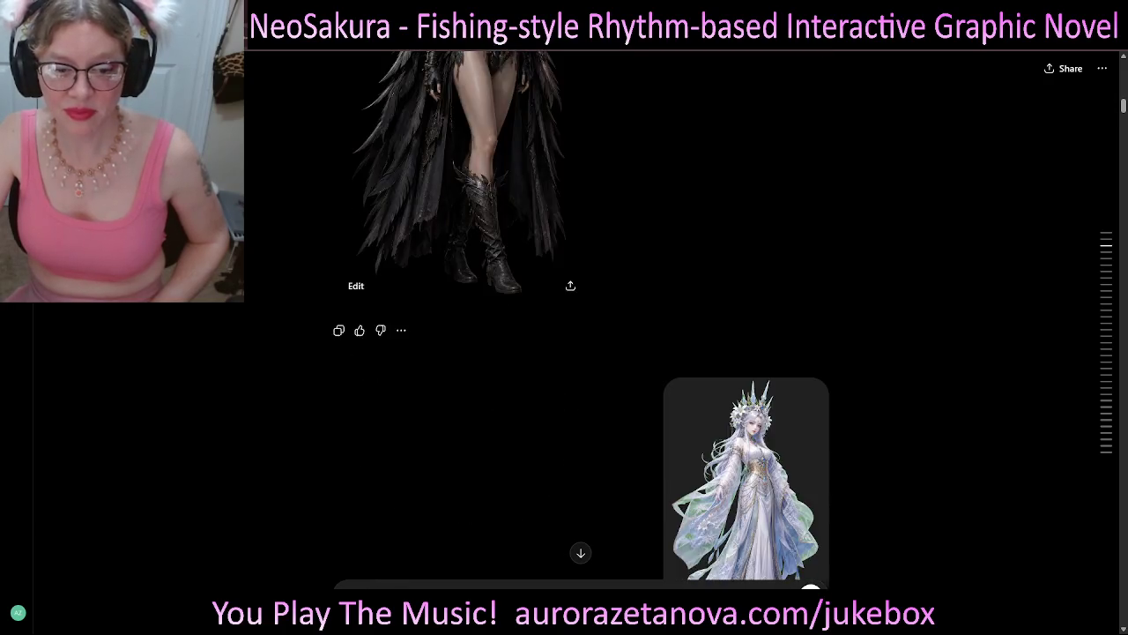
{"action": "scroll", "coordinate": [581, 324], "scroll_direction": "down", "scroll_amount": 2}
{"action": "scroll", "coordinate": [581, 324], "scroll_direction": "up", "scroll_amount": 1}
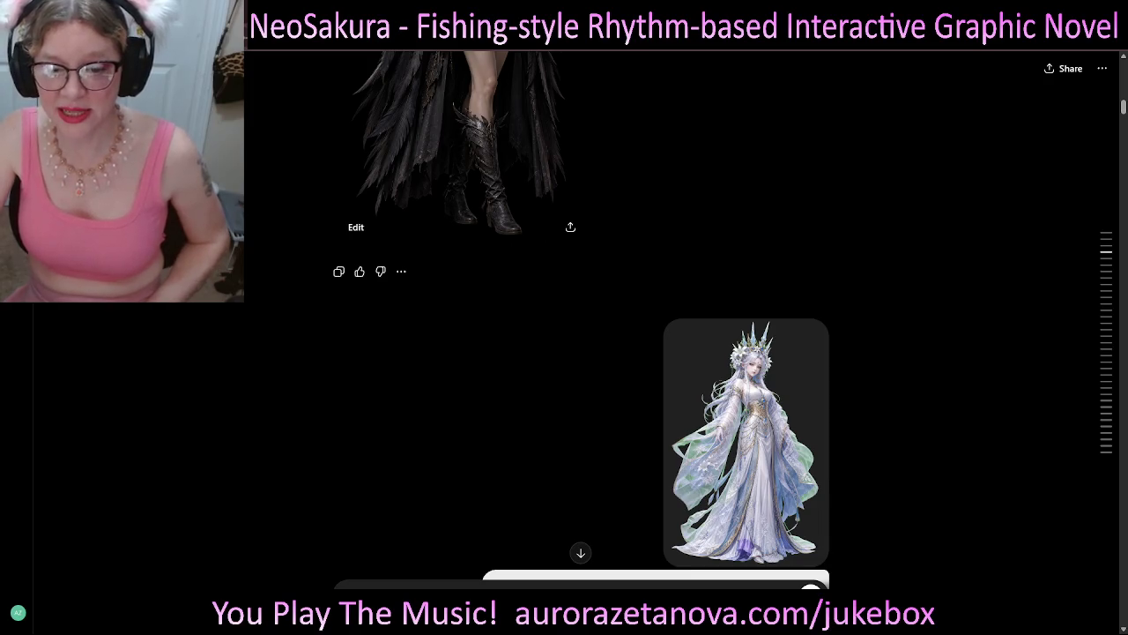
{"action": "scroll", "coordinate": [581, 324], "scroll_direction": "down", "scroll_amount": 2}
{"action": "scroll", "coordinate": [581, 324], "scroll_direction": "up", "scroll_amount": 1}
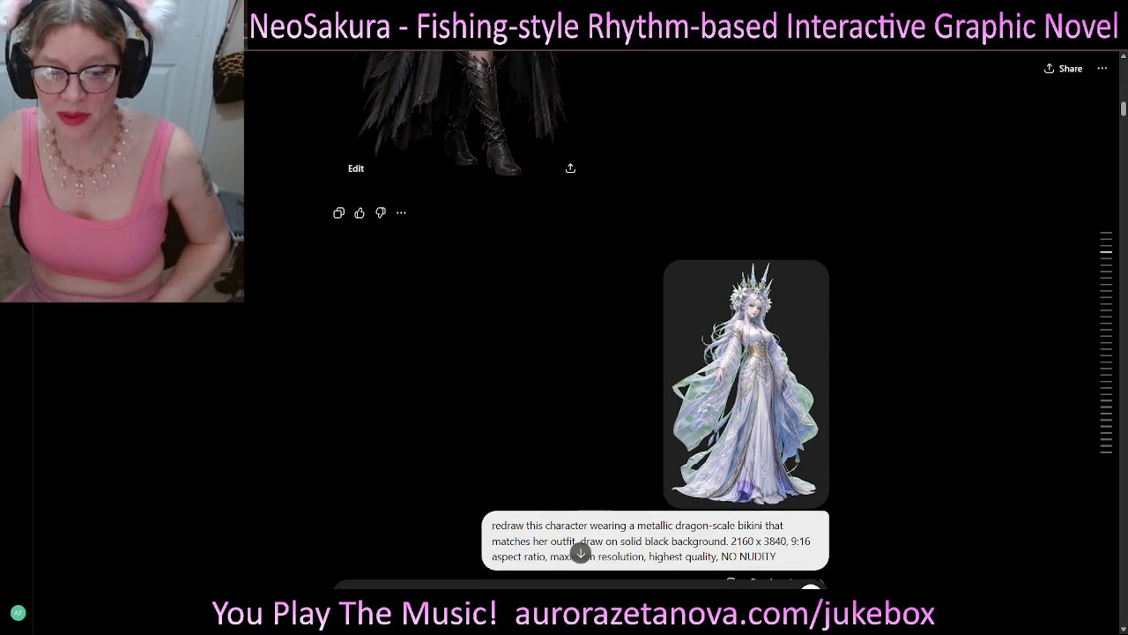
{"action": "scroll", "coordinate": [581, 323], "scroll_direction": "up", "scroll_amount": 4}
{"action": "scroll", "coordinate": [581, 324], "scroll_direction": "up", "scroll_amount": 4}
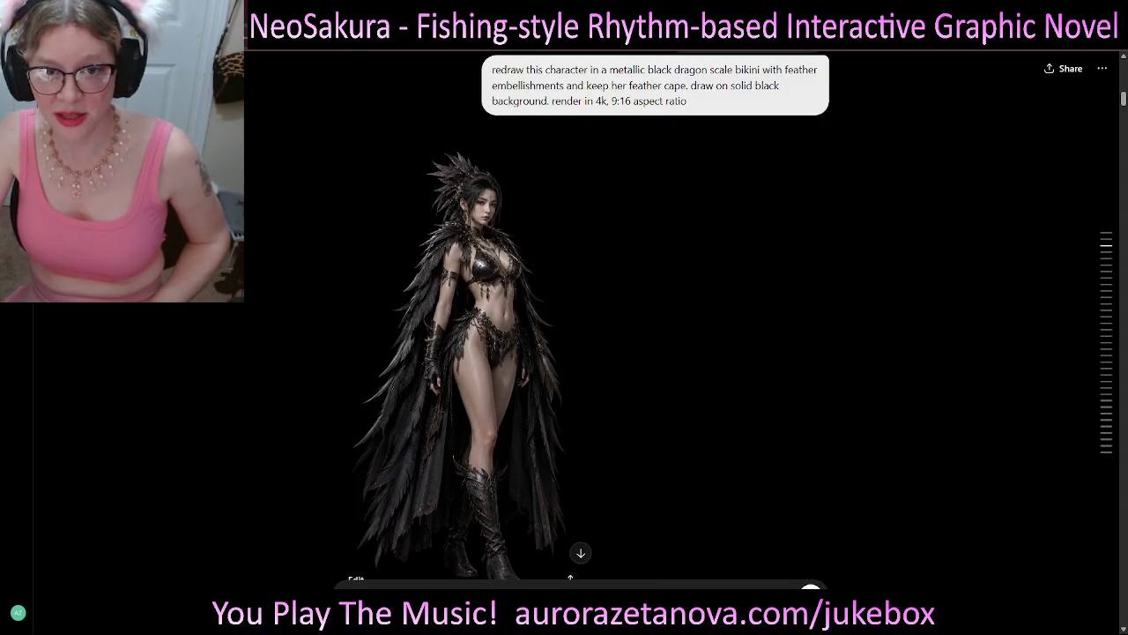
{"action": "scroll", "coordinate": [581, 324], "scroll_direction": "up", "scroll_amount": 2}
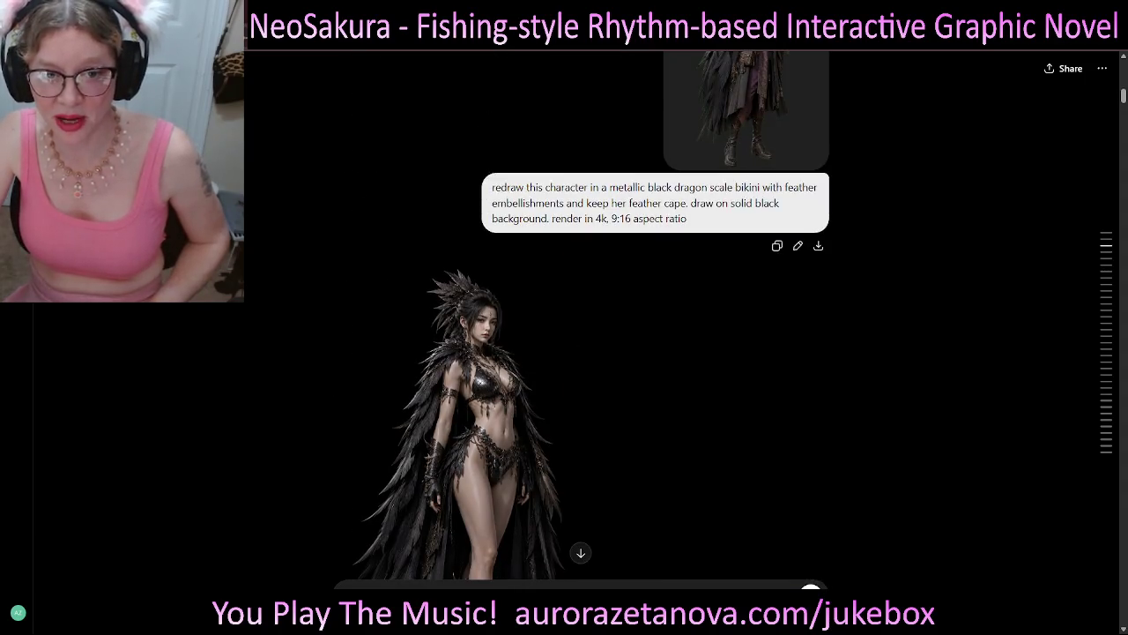
{"action": "left_click_drag", "start_coordinate": [687, 218], "coordinate": [492, 187]}
{"action": "scroll", "coordinate": [581, 323], "scroll_direction": "down", "scroll_amount": 1}
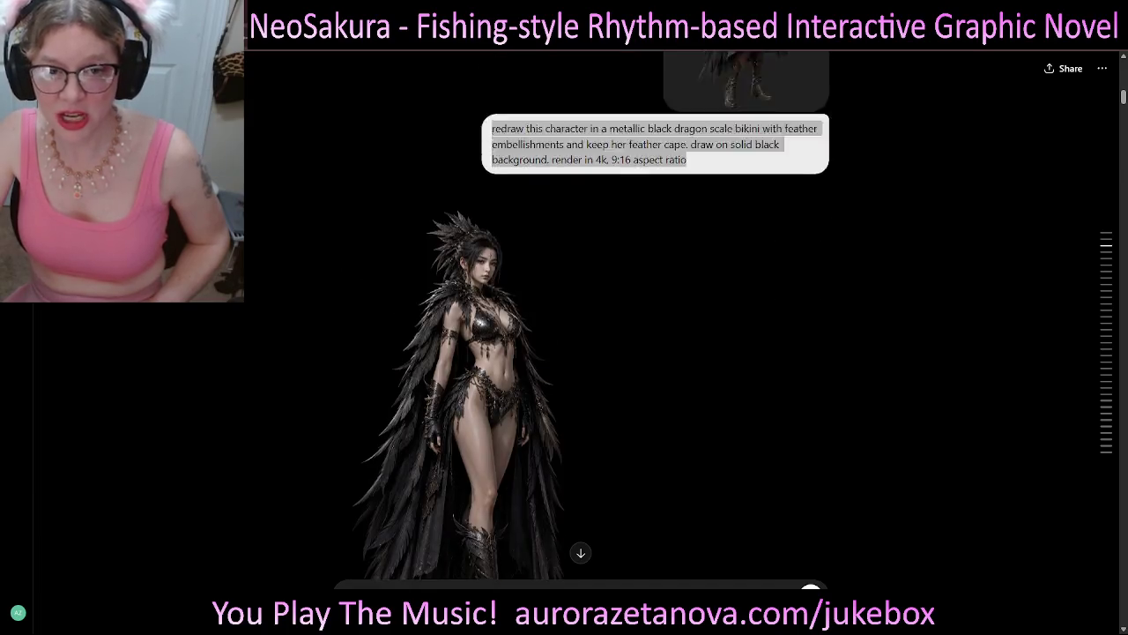
{"action": "scroll", "coordinate": [581, 324], "scroll_direction": "up", "scroll_amount": 1}
{"action": "scroll", "coordinate": [581, 324], "scroll_direction": "down", "scroll_amount": 4}
{"action": "scroll", "coordinate": [581, 324], "scroll_direction": "down", "scroll_amount": 5}
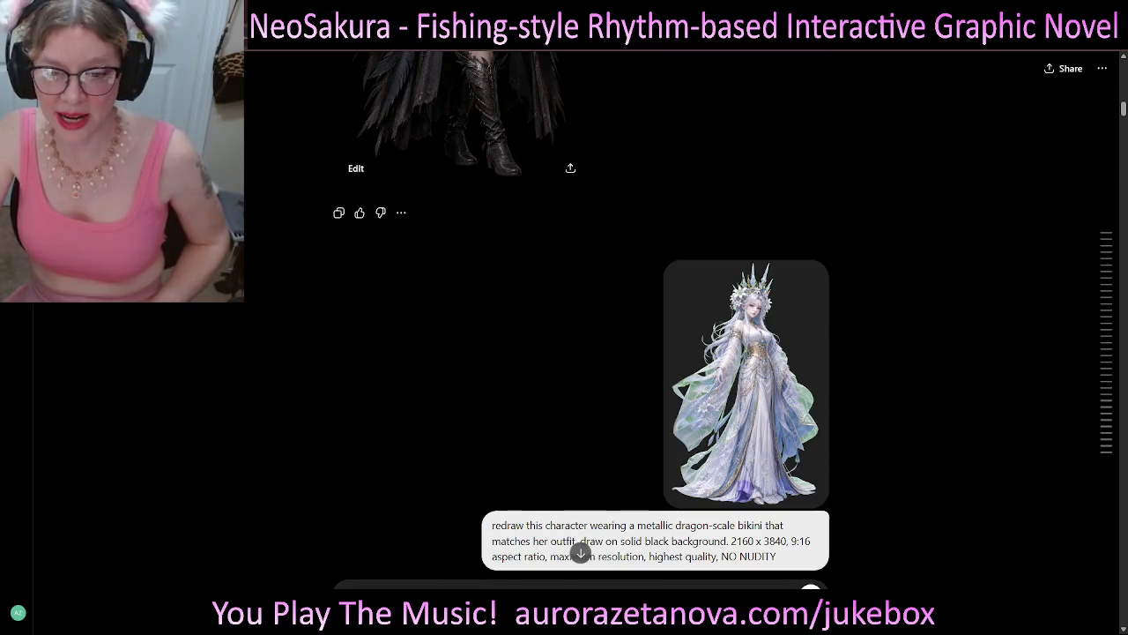
{"action": "scroll", "coordinate": [581, 324], "scroll_direction": "up", "scroll_amount": 1}
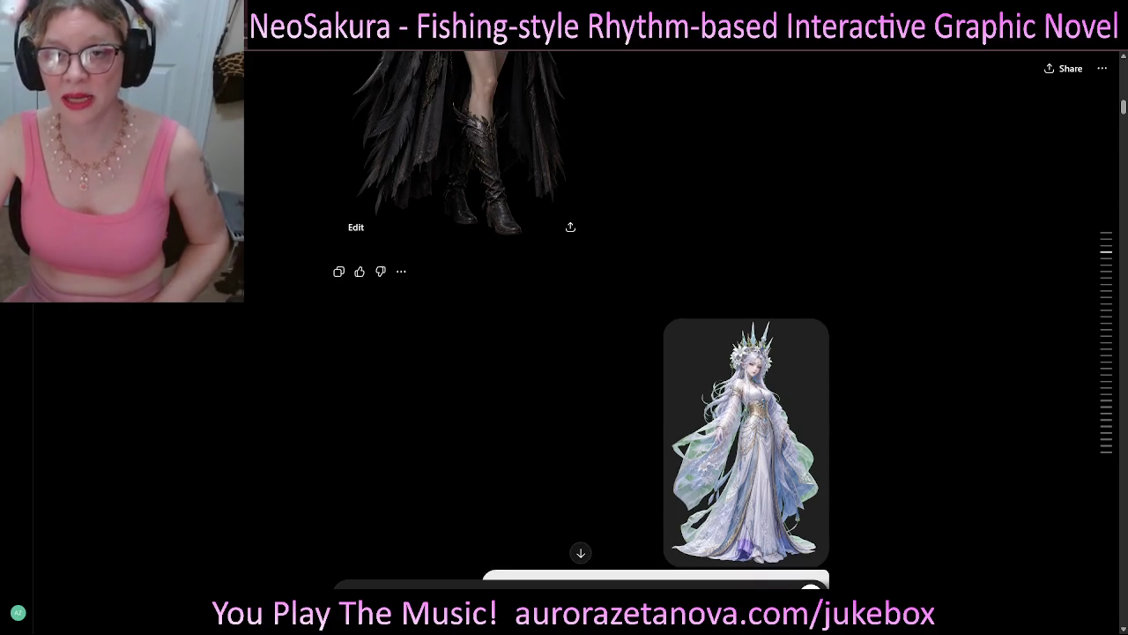
{"action": "scroll", "coordinate": [581, 324], "scroll_direction": "up", "scroll_amount": 6}
{"action": "scroll", "coordinate": [581, 324], "scroll_direction": "up", "scroll_amount": 4}
{"action": "scroll", "coordinate": [581, 324], "scroll_direction": "up", "scroll_amount": 1}
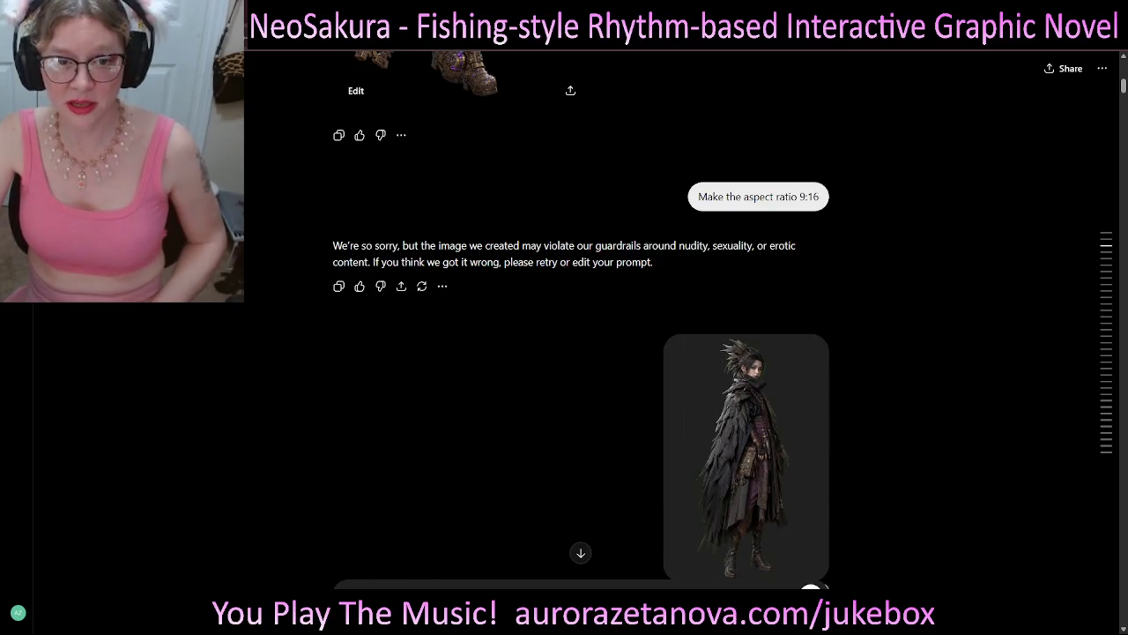
{"action": "left_click_drag", "start_coordinate": [595, 246], "coordinate": [655, 262]}
{"action": "scroll", "coordinate": [581, 324], "scroll_direction": "down", "scroll_amount": 5}
{"action": "scroll", "coordinate": [581, 323], "scroll_direction": "down", "scroll_amount": 5}
{"action": "scroll", "coordinate": [581, 323], "scroll_direction": "down", "scroll_amount": 5}
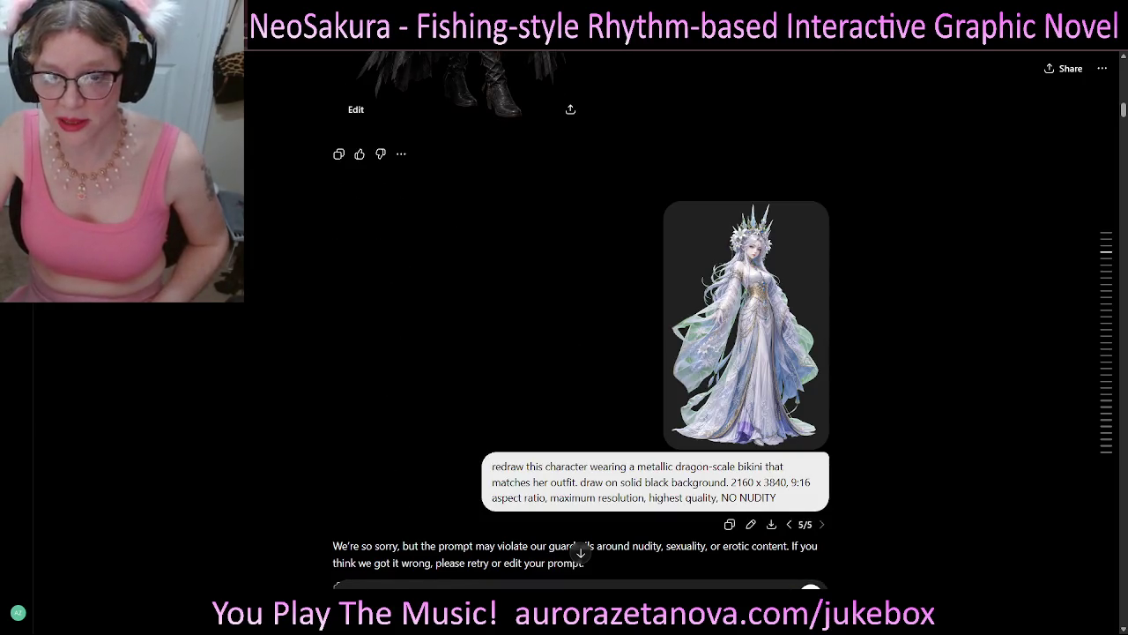
{"action": "scroll", "coordinate": [581, 323], "scroll_direction": "up", "scroll_amount": 3}
{"action": "scroll", "coordinate": [581, 324], "scroll_direction": "up", "scroll_amount": 5}
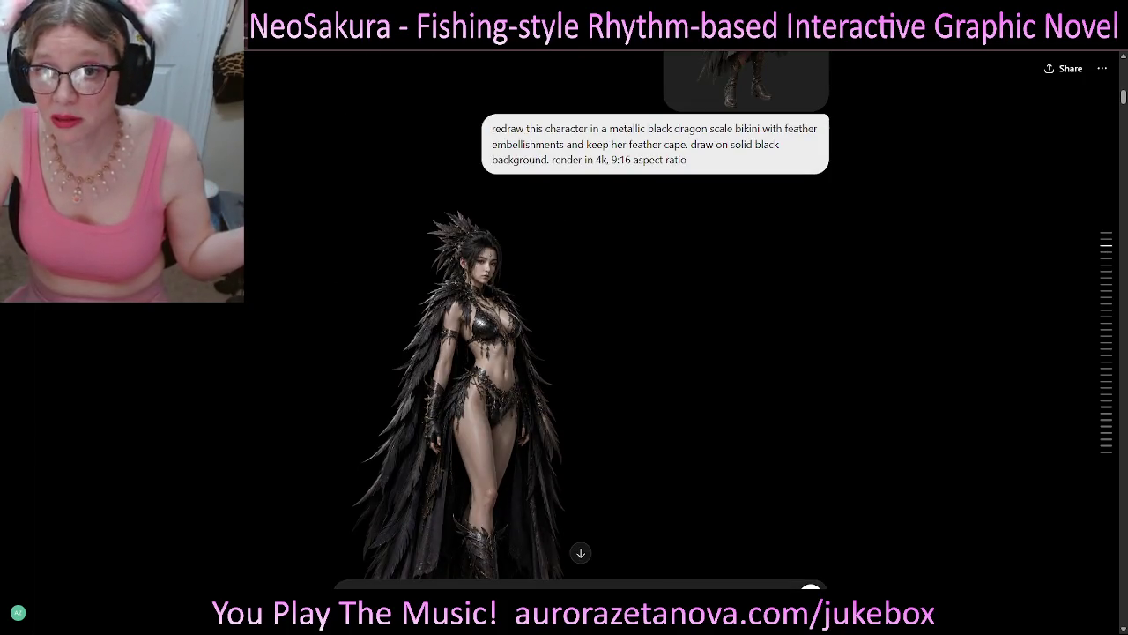
{"action": "scroll", "coordinate": [581, 324], "scroll_direction": "down", "scroll_amount": 2}
{"action": "scroll", "coordinate": [581, 323], "scroll_direction": "down", "scroll_amount": 3}
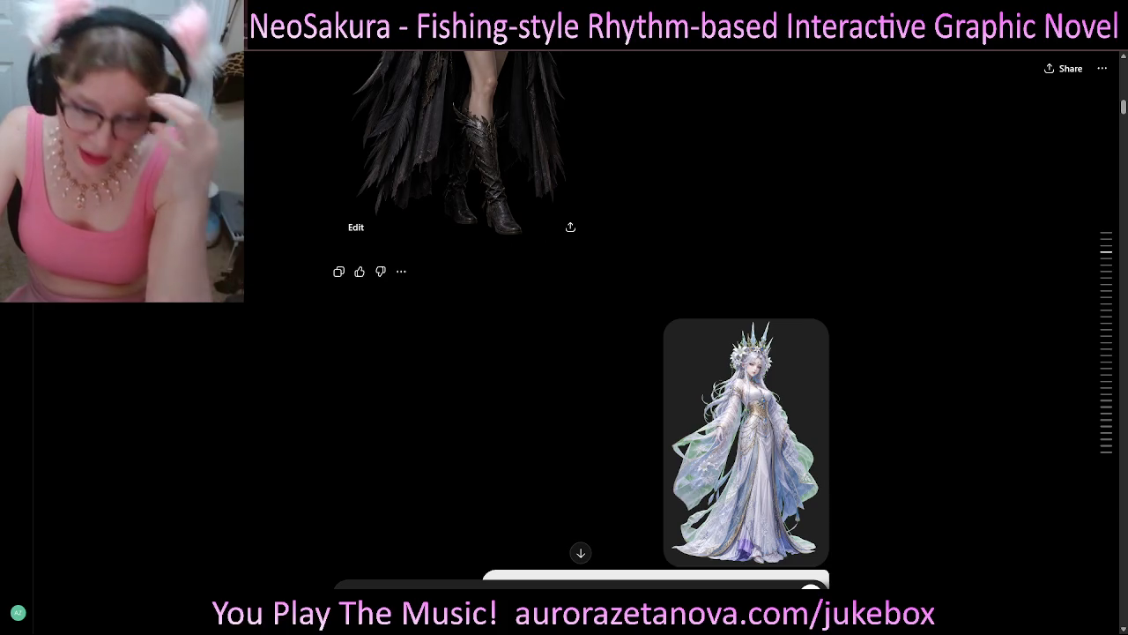
{"action": "scroll", "coordinate": [582, 352], "scroll_direction": "down", "scroll_amount": 2}
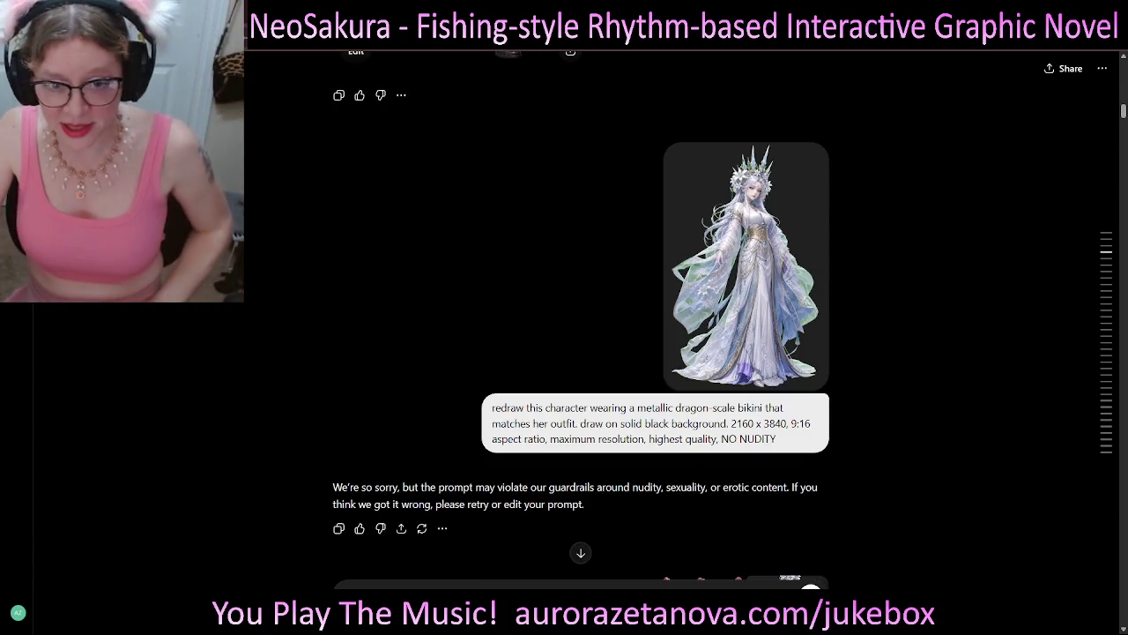
{"action": "scroll", "coordinate": [582, 353], "scroll_direction": "up", "scroll_amount": 1}
{"action": "left_click_drag", "start_coordinate": [721, 497], "coordinate": [776, 498]}
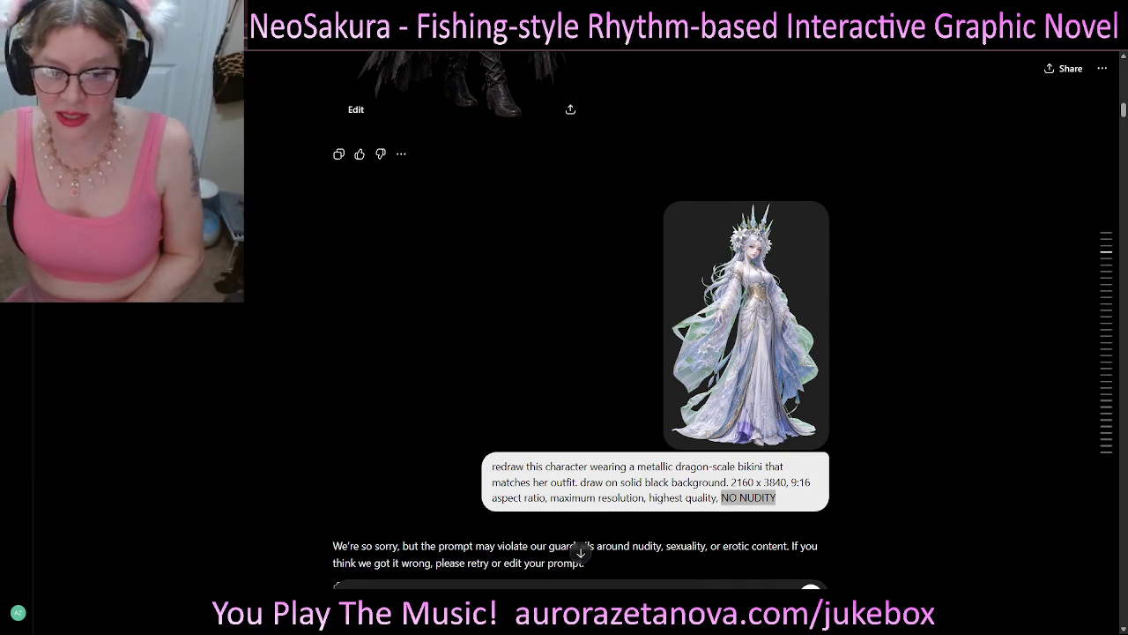
{"action": "scroll", "coordinate": [582, 352], "scroll_direction": "down", "scroll_amount": 1}
{"action": "left_click_drag", "start_coordinate": [597, 487], "coordinate": [817, 487]}
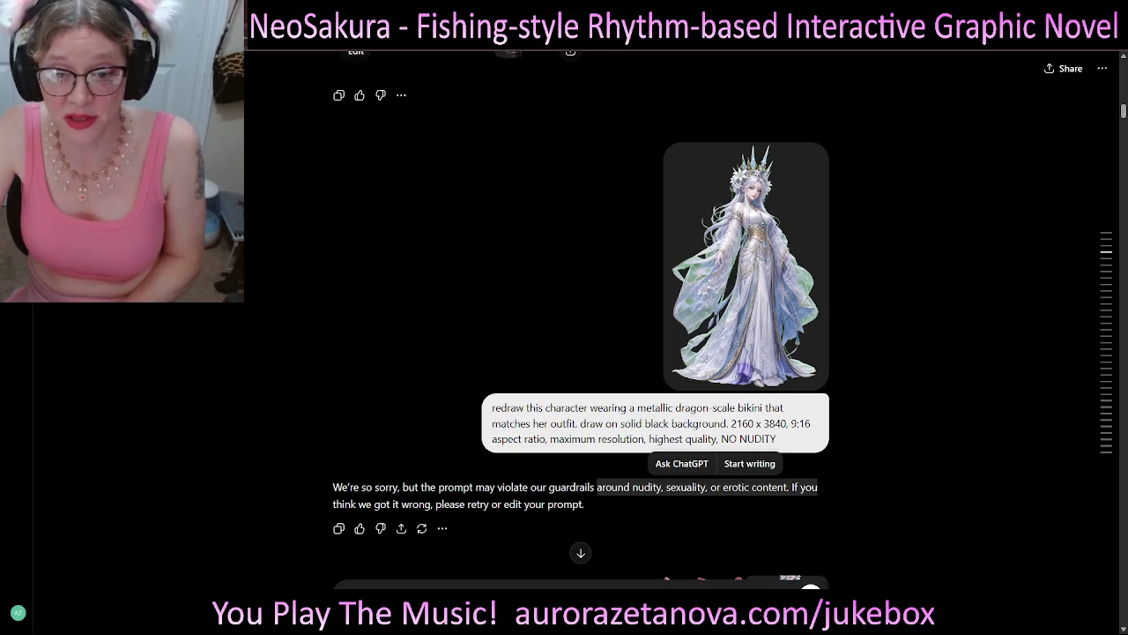
{"action": "left_click_drag", "start_coordinate": [775, 438], "coordinate": [721, 438]}
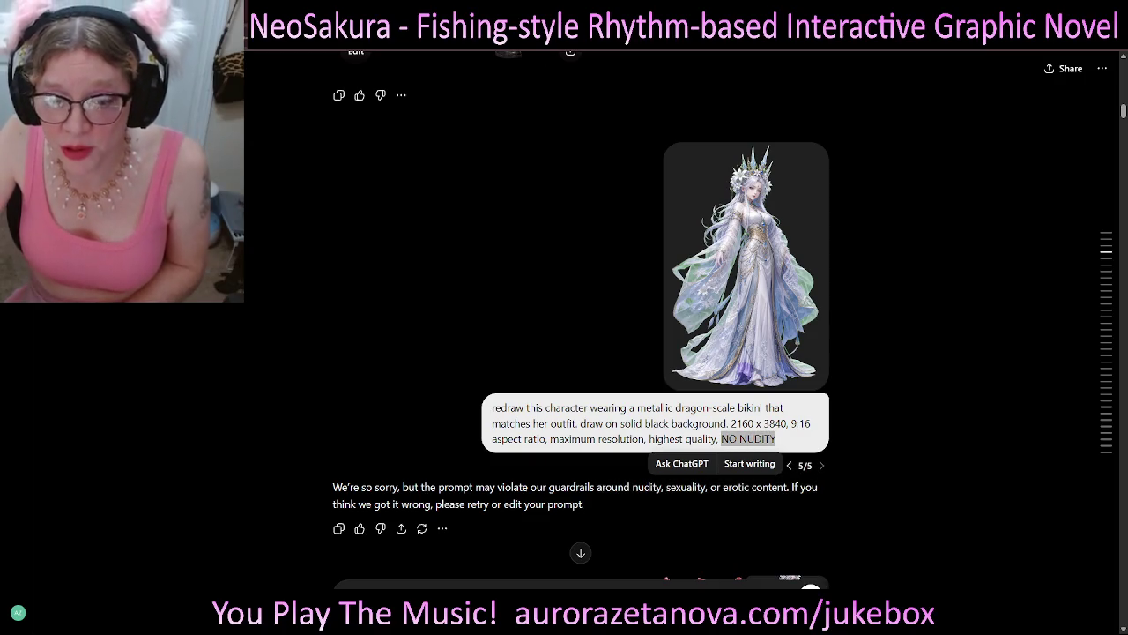
{"action": "left_click_drag", "start_coordinate": [597, 486], "coordinate": [791, 487]}
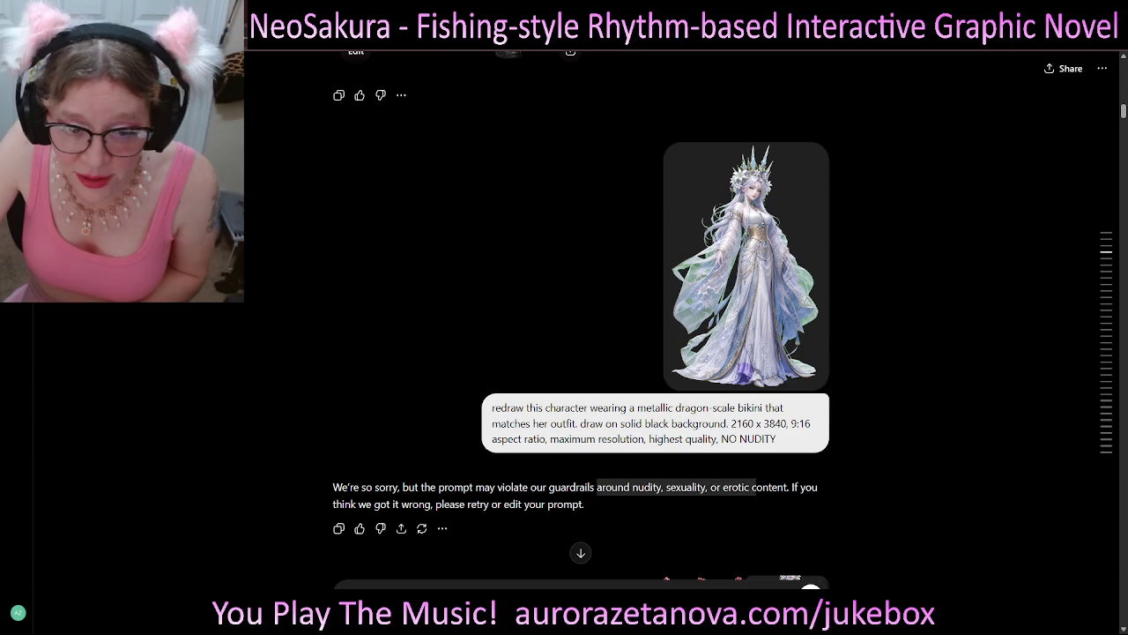
{"action": "scroll", "coordinate": [656, 335], "scroll_direction": "down", "scroll_amount": 3}
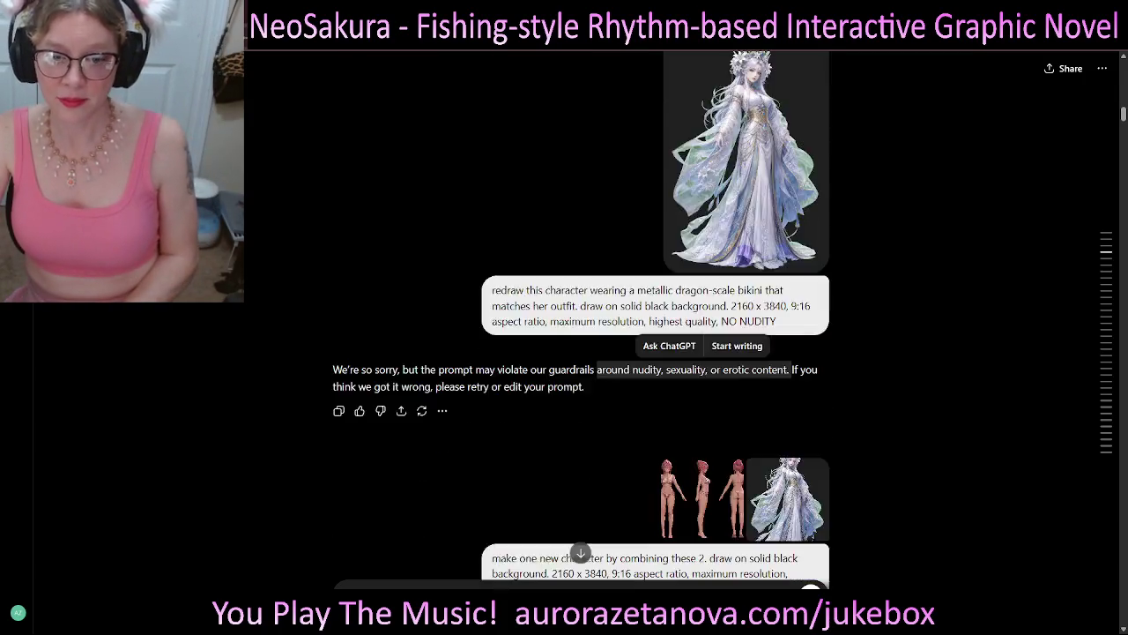
{"action": "scroll", "coordinate": [581, 318], "scroll_direction": "up", "scroll_amount": 1}
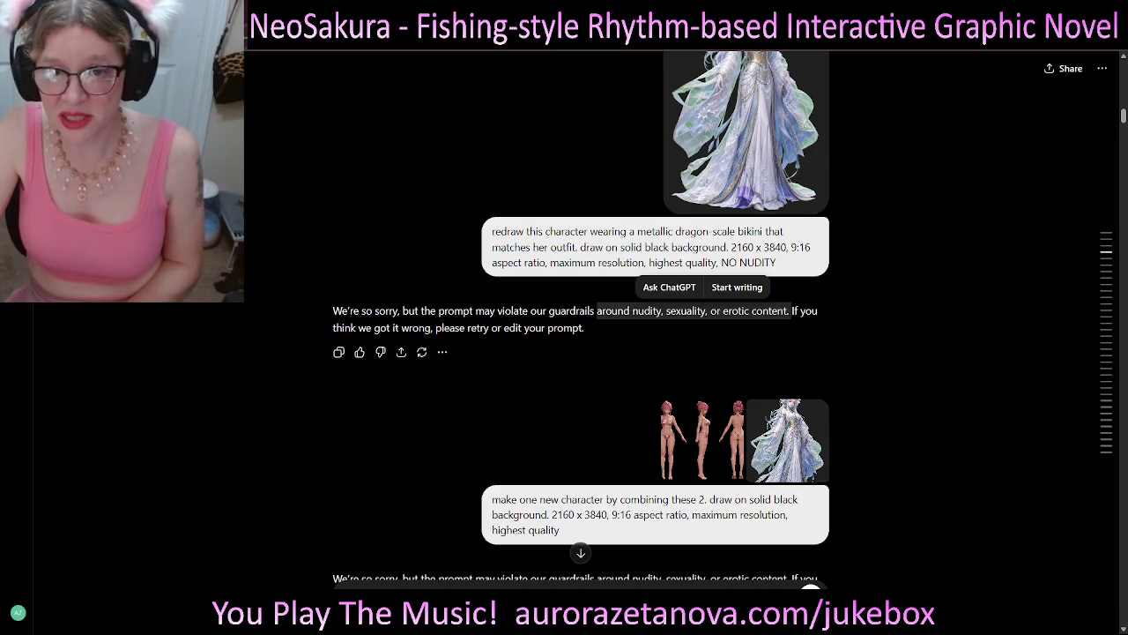
{"action": "scroll", "coordinate": [580, 317], "scroll_direction": "up", "scroll_amount": 2}
{"action": "scroll", "coordinate": [580, 317], "scroll_direction": "down", "scroll_amount": 2}
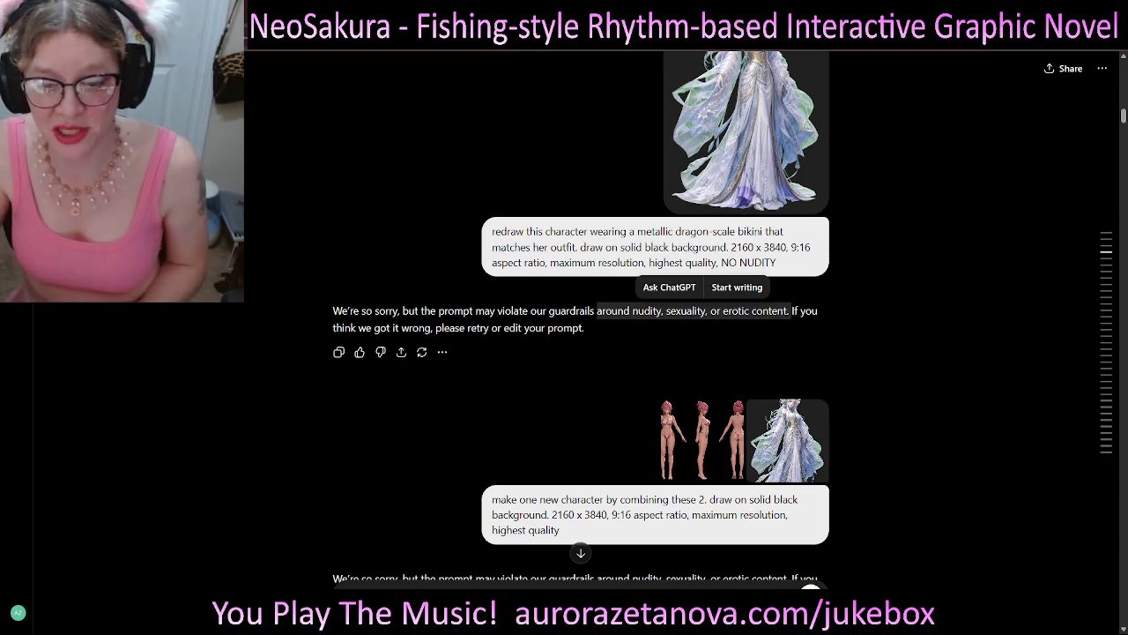
{"action": "scroll", "coordinate": [582, 352], "scroll_direction": "down", "scroll_amount": 1}
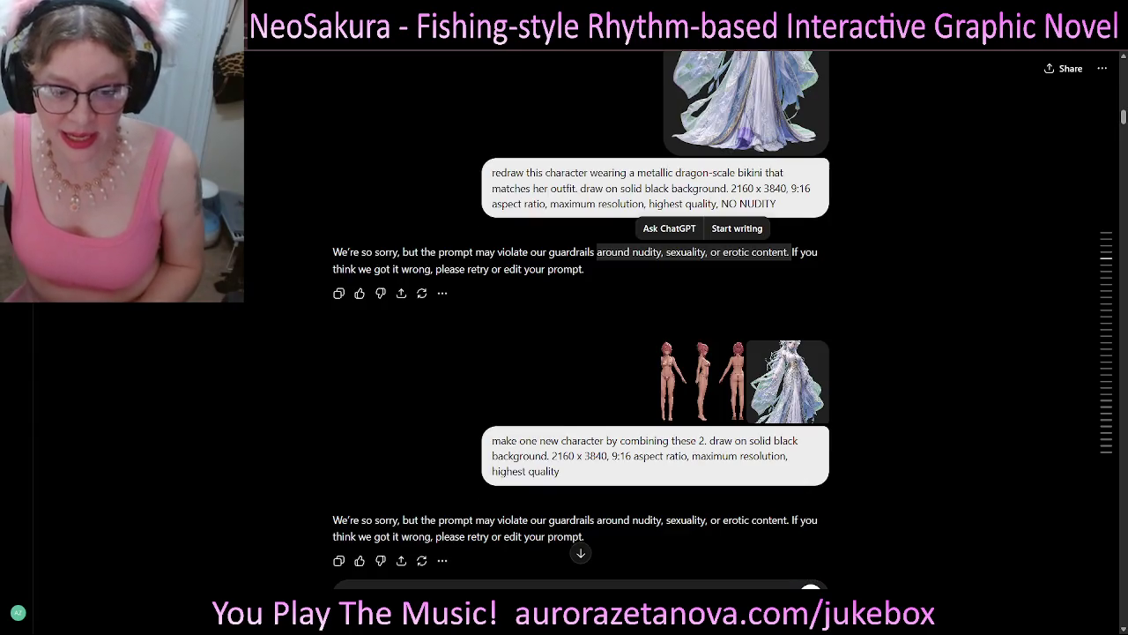
{"action": "left_click_drag", "start_coordinate": [597, 520], "coordinate": [584, 537]}
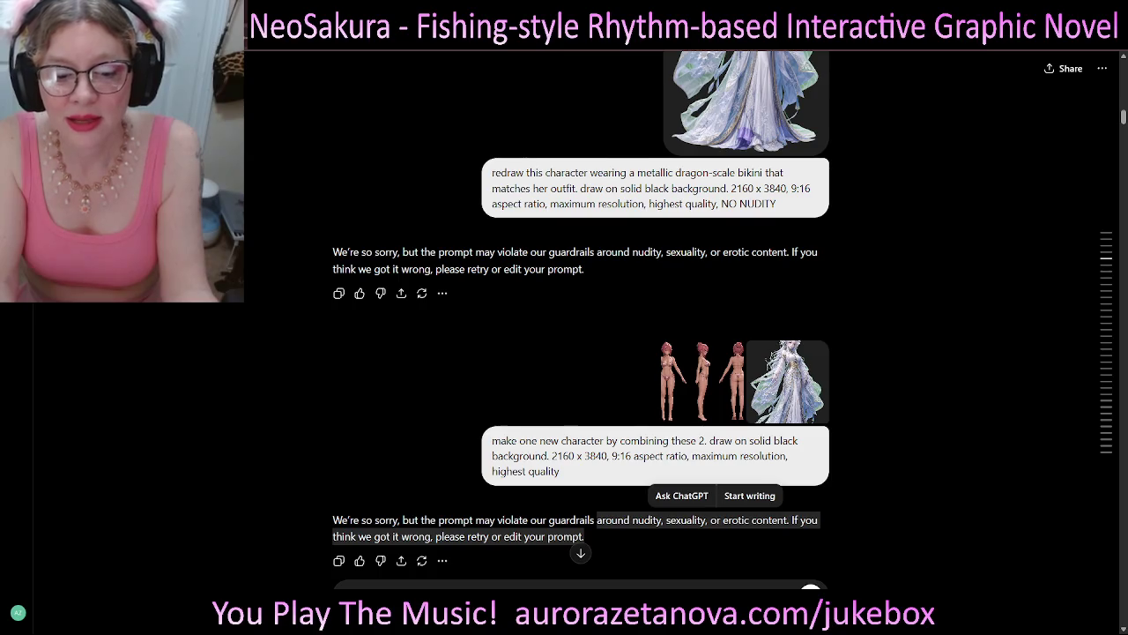
{"action": "scroll", "coordinate": [581, 352], "scroll_direction": "down", "scroll_amount": 2}
{"action": "scroll", "coordinate": [581, 352], "scroll_direction": "down", "scroll_amount": 1}
{"action": "scroll", "coordinate": [581, 352], "scroll_direction": "up", "scroll_amount": 1}
{"action": "scroll", "coordinate": [581, 352], "scroll_direction": "up", "scroll_amount": 1}
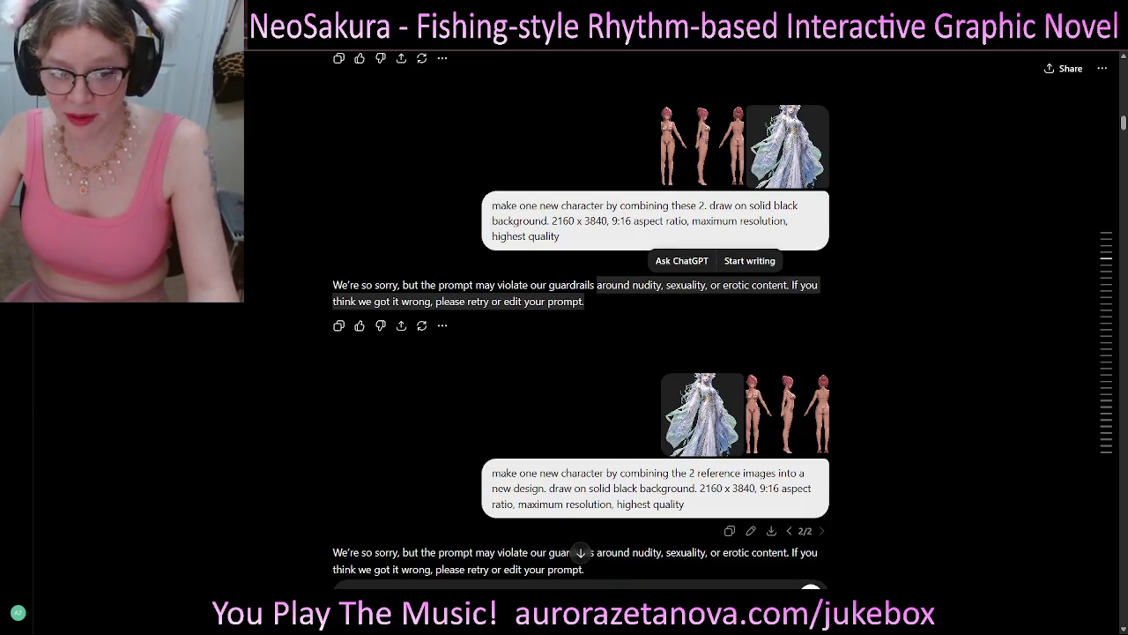
{"action": "scroll", "coordinate": [581, 313], "scroll_direction": "down", "scroll_amount": 1}
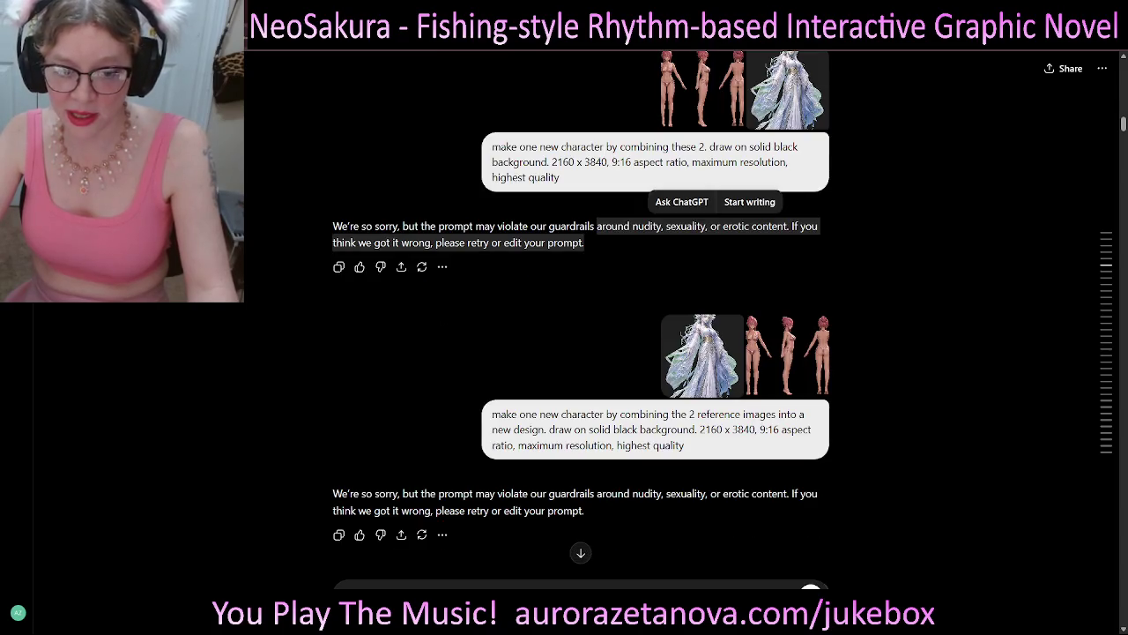
{"action": "left_click_drag", "start_coordinate": [548, 494], "coordinate": [332, 495]}
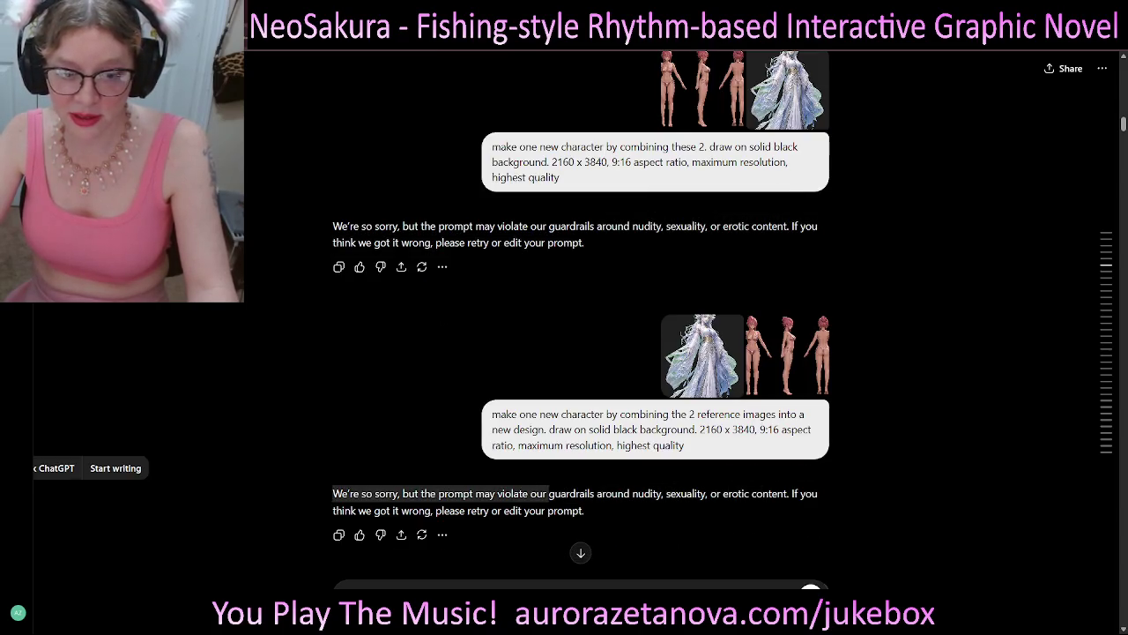
{"action": "scroll", "coordinate": [581, 353], "scroll_direction": "down", "scroll_amount": 4}
{"action": "left_click", "coordinate": [810, 588]}
{"action": "mouse_move", "coordinate": [655, 193]}
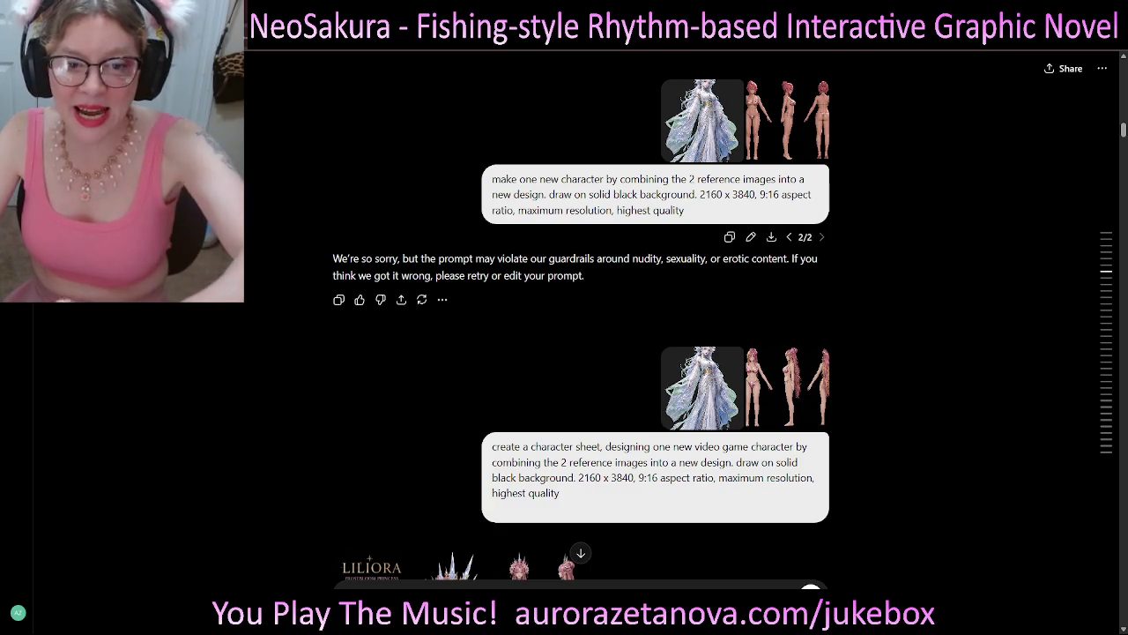
{"action": "left_click_drag", "start_coordinate": [685, 210], "coordinate": [514, 194]}
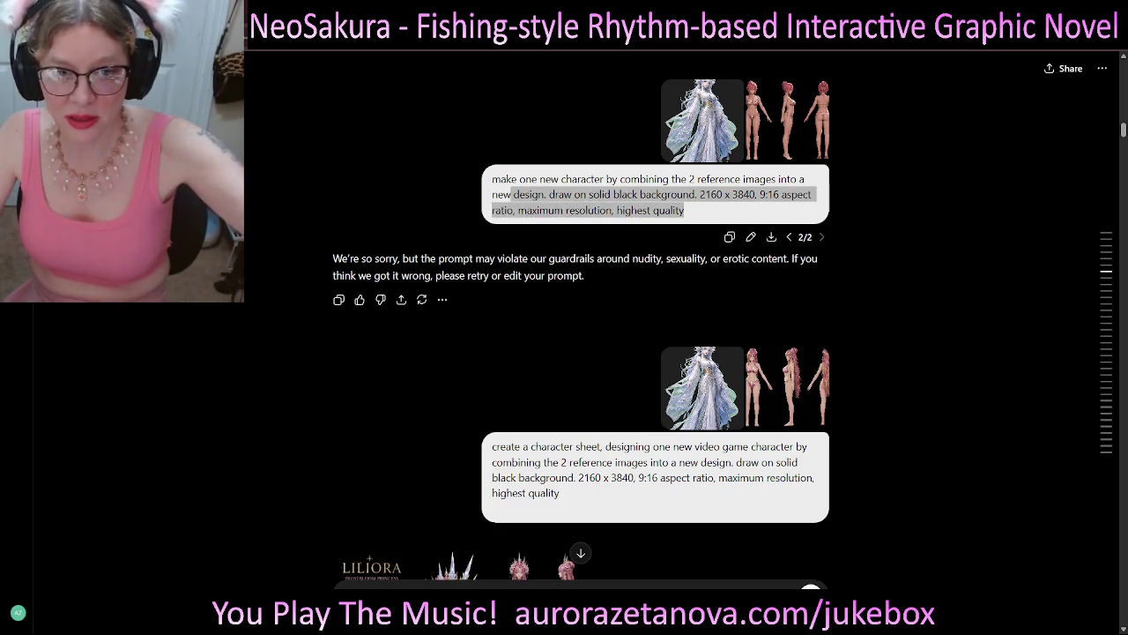
{"action": "scroll", "coordinate": [582, 317], "scroll_direction": "down", "scroll_amount": 3}
{"action": "scroll", "coordinate": [582, 318], "scroll_direction": "down", "scroll_amount": 1}
{"action": "scroll", "coordinate": [582, 317], "scroll_direction": "down", "scroll_amount": 1}
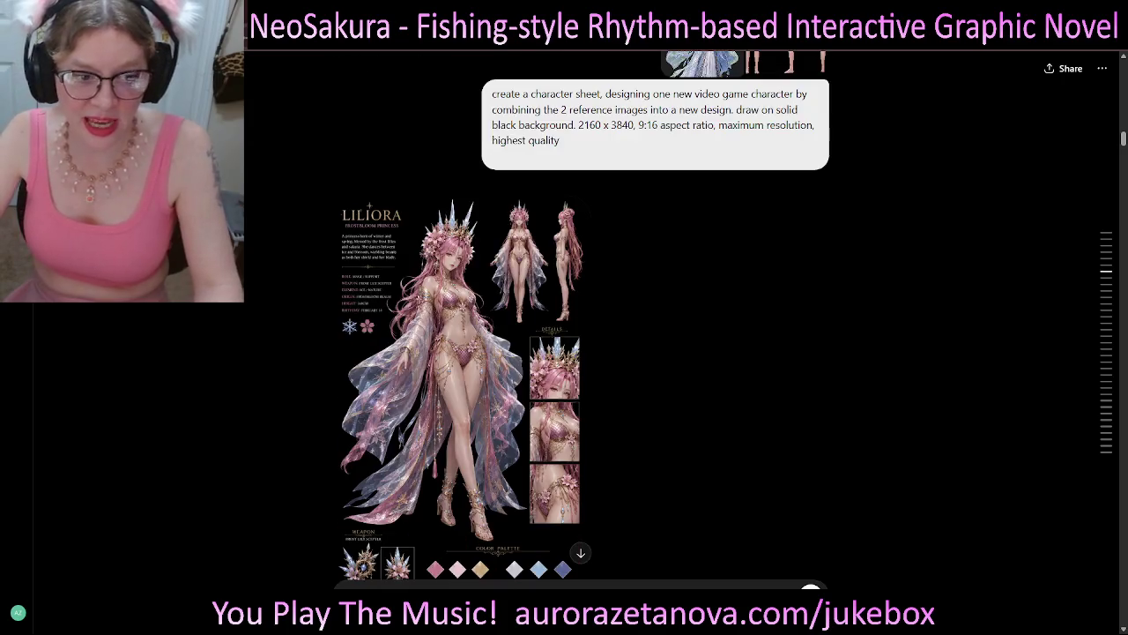
{"action": "scroll", "coordinate": [582, 317], "scroll_direction": "down", "scroll_amount": 1}
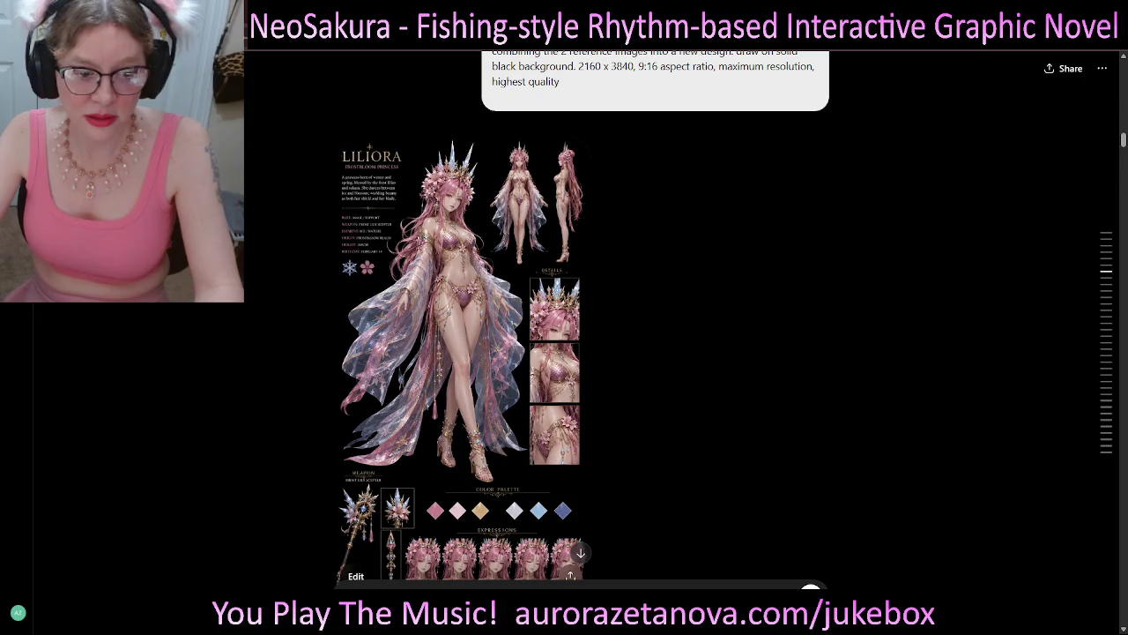
{"action": "left_click", "coordinate": [458, 353]}
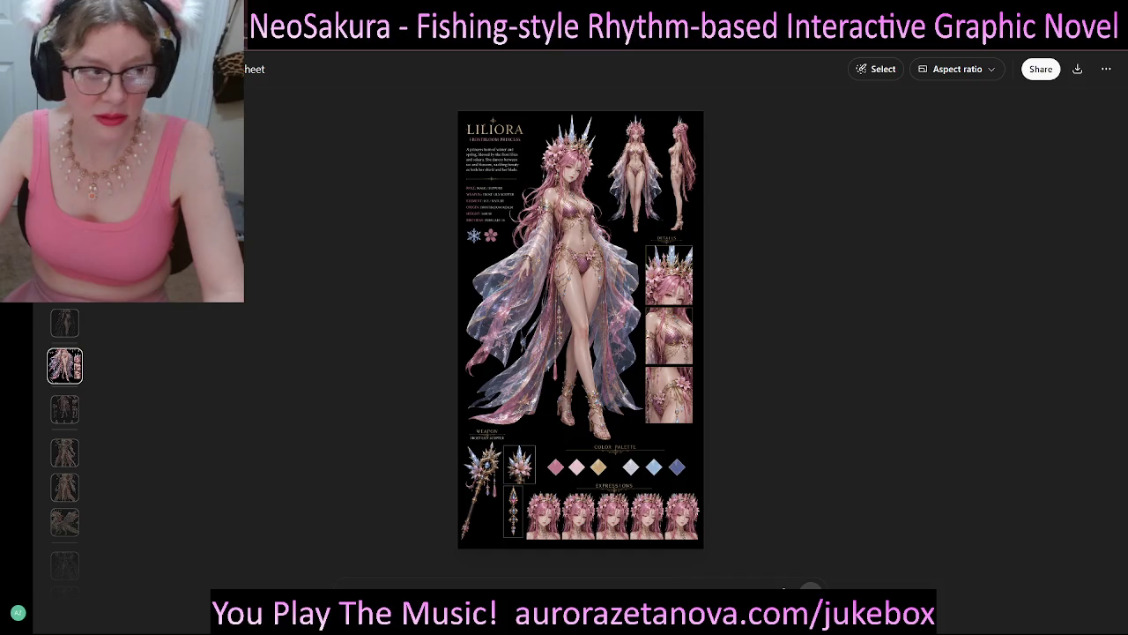
{"action": "key", "text": "Escape"}
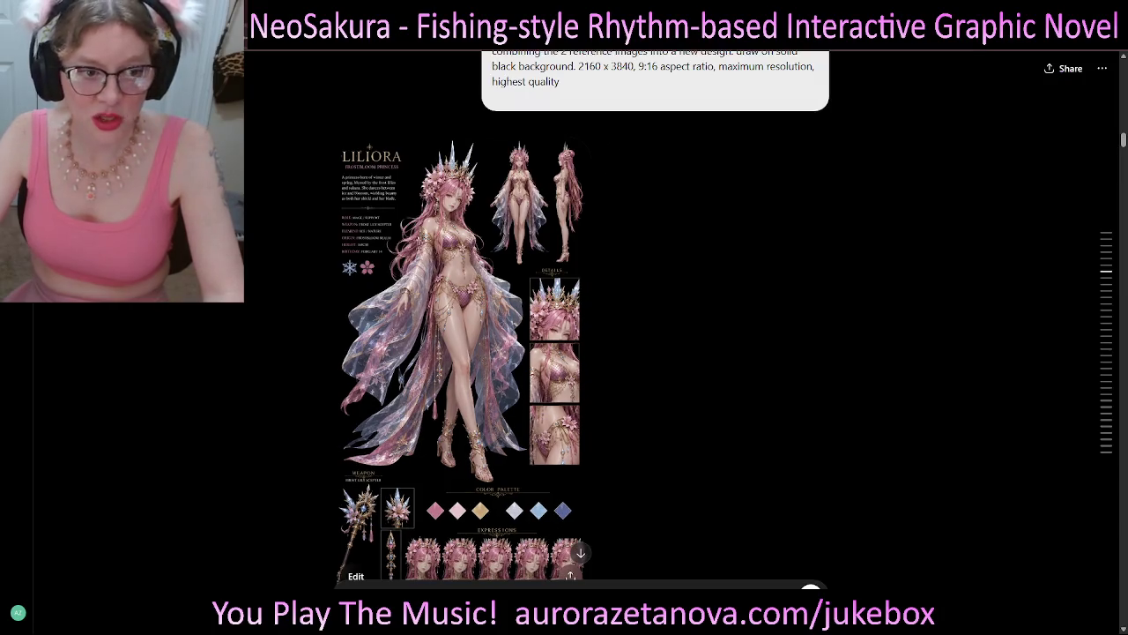
{"action": "scroll", "coordinate": [582, 317], "scroll_direction": "down", "scroll_amount": 1}
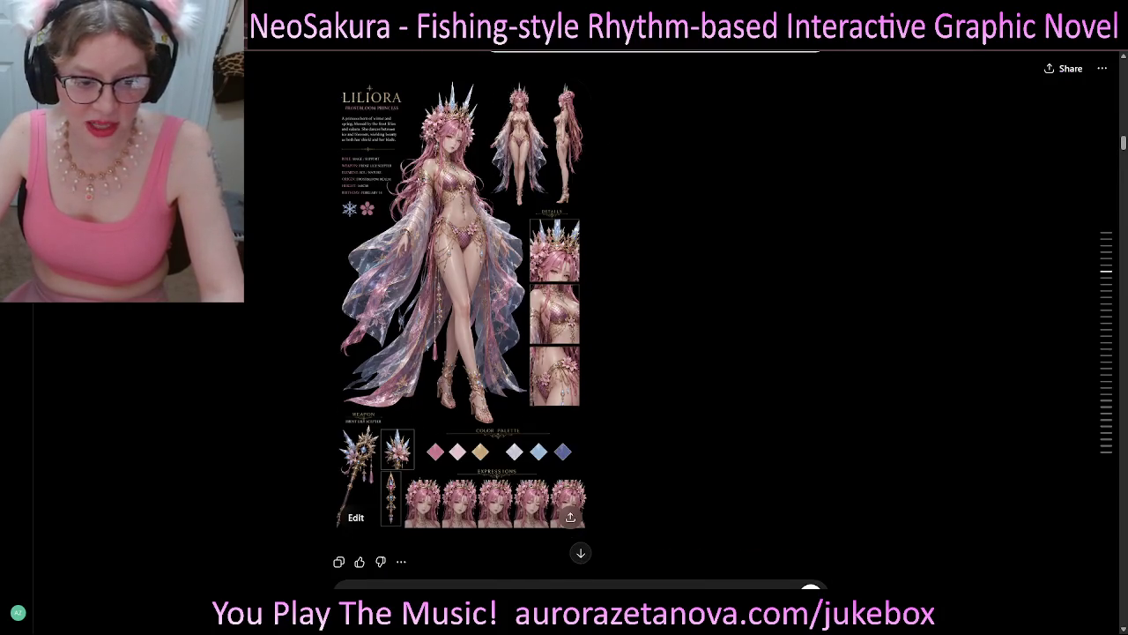
{"action": "scroll", "coordinate": [582, 317], "scroll_direction": "down", "scroll_amount": 2}
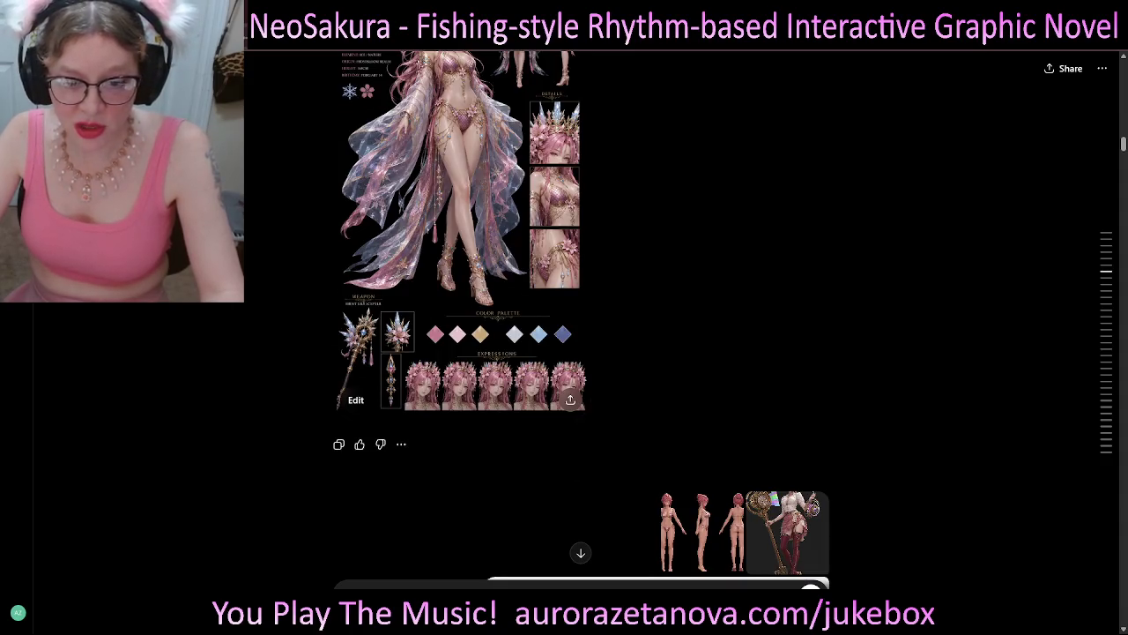
{"action": "scroll", "coordinate": [581, 317], "scroll_direction": "down", "scroll_amount": 1}
{"action": "scroll", "coordinate": [582, 318], "scroll_direction": "down", "scroll_amount": 1}
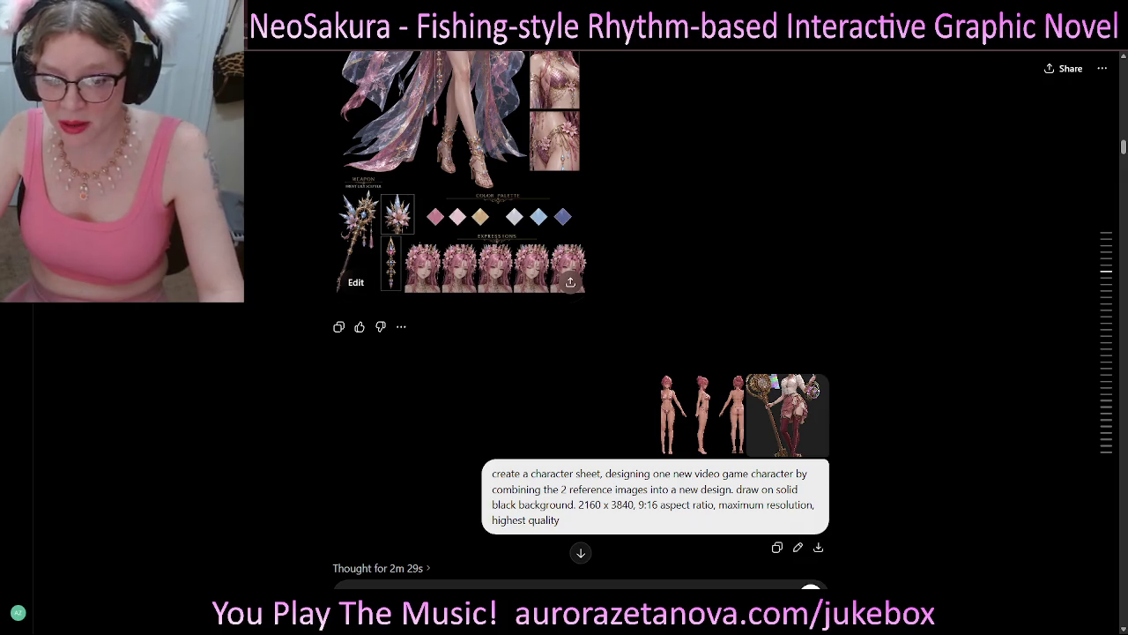
{"action": "scroll", "coordinate": [652, 493], "scroll_direction": "down", "scroll_amount": 2}
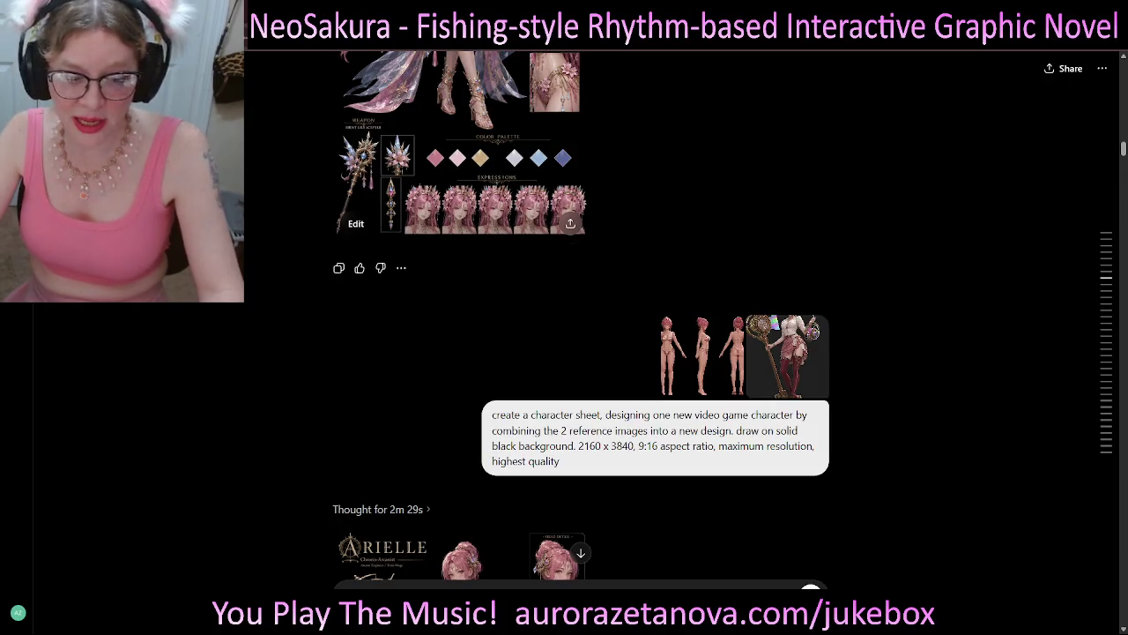
{"action": "scroll", "coordinate": [582, 318], "scroll_direction": "up", "scroll_amount": 1}
{"action": "scroll", "coordinate": [652, 494], "scroll_direction": "down", "scroll_amount": 2}
{"action": "scroll", "coordinate": [653, 494], "scroll_direction": "down", "scroll_amount": 3}
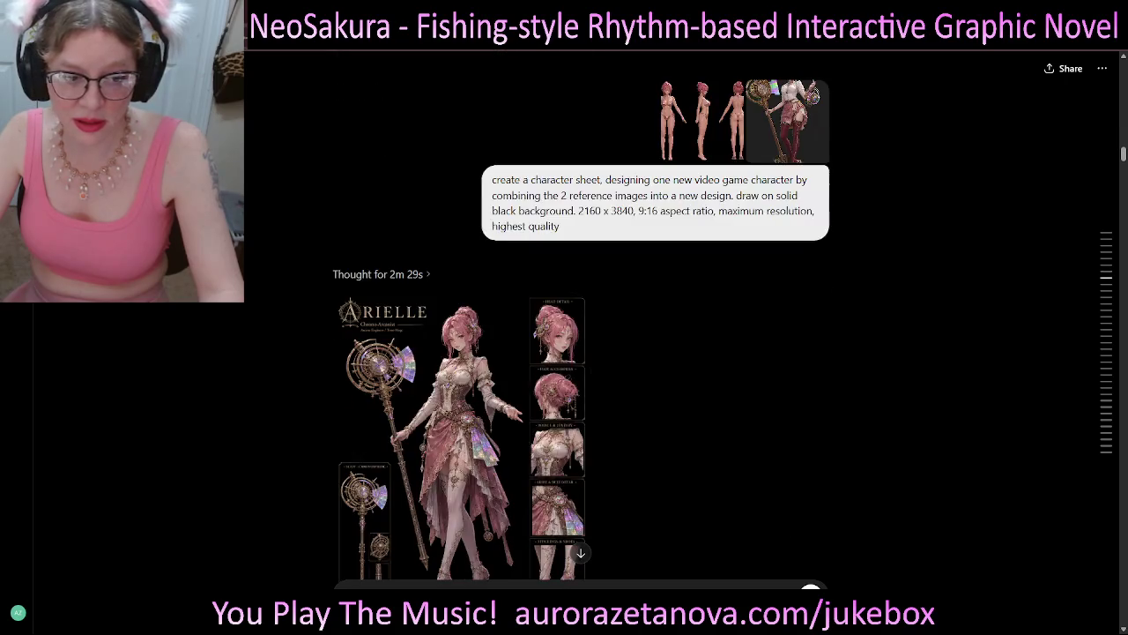
{"action": "scroll", "coordinate": [652, 353], "scroll_direction": "down", "scroll_amount": 1}
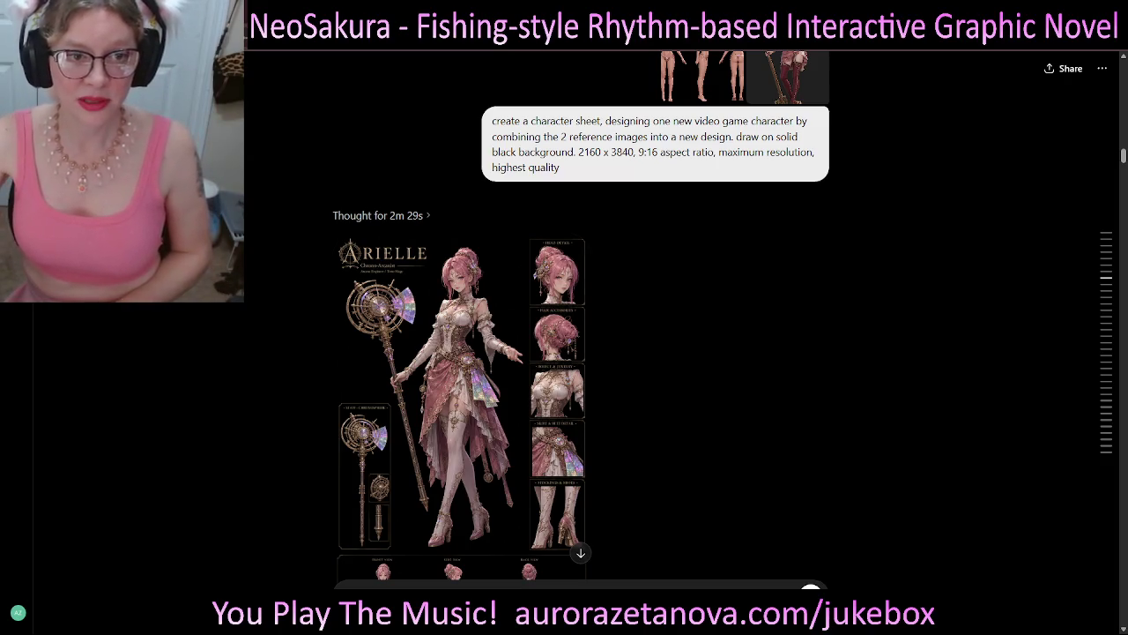
{"action": "scroll", "coordinate": [459, 352], "scroll_direction": "up", "scroll_amount": 1}
{"action": "scroll", "coordinate": [458, 353], "scroll_direction": "up", "scroll_amount": 4}
{"action": "scroll", "coordinate": [458, 353], "scroll_direction": "up", "scroll_amount": 3}
{"action": "scroll", "coordinate": [582, 317], "scroll_direction": "down", "scroll_amount": 5}
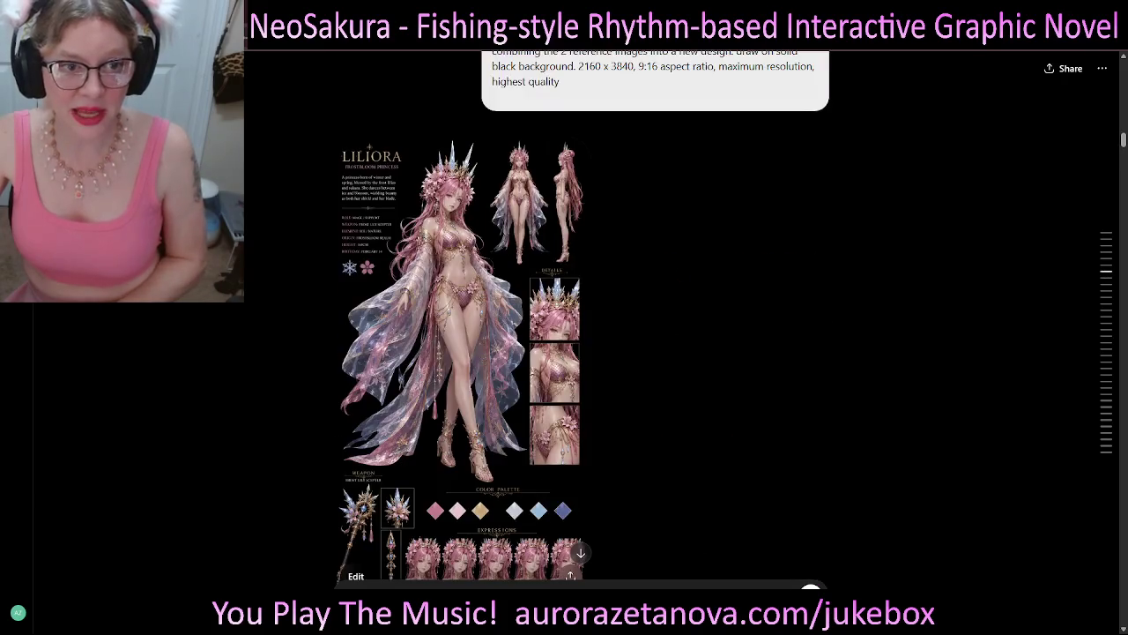
{"action": "scroll", "coordinate": [582, 318], "scroll_direction": "up", "scroll_amount": 2}
{"action": "scroll", "coordinate": [582, 352], "scroll_direction": "up", "scroll_amount": 2}
{"action": "scroll", "coordinate": [582, 353], "scroll_direction": "up", "scroll_amount": 2}
{"action": "scroll", "coordinate": [582, 352], "scroll_direction": "down", "scroll_amount": 1}
{"action": "scroll", "coordinate": [582, 352], "scroll_direction": "down", "scroll_amount": 1}
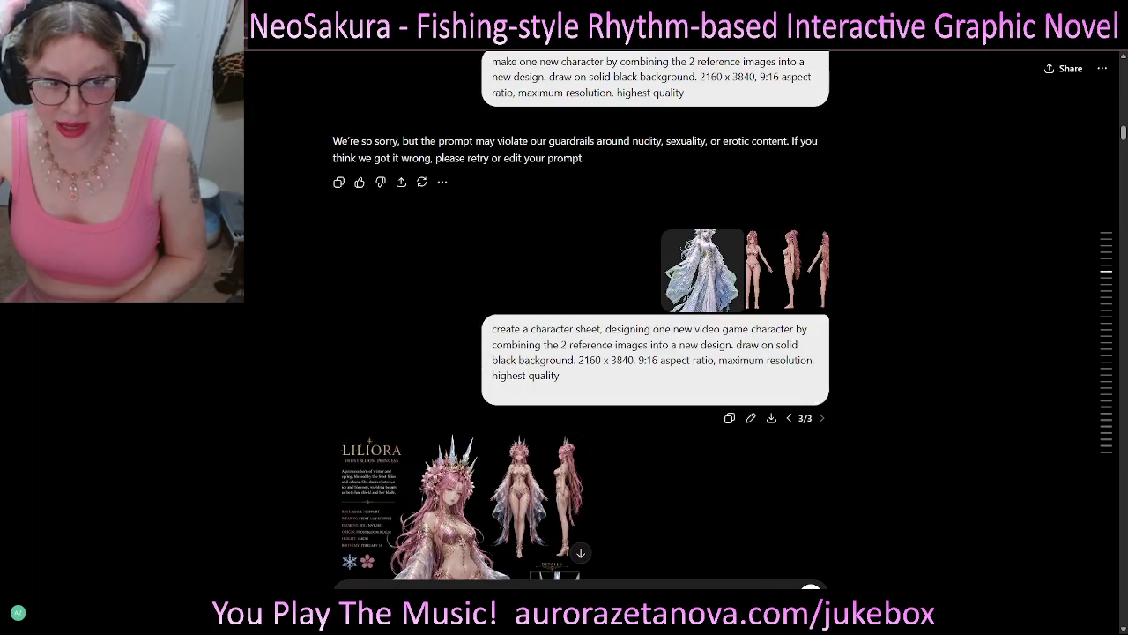
{"action": "left_click_drag", "start_coordinate": [491, 329], "coordinate": [600, 329]}
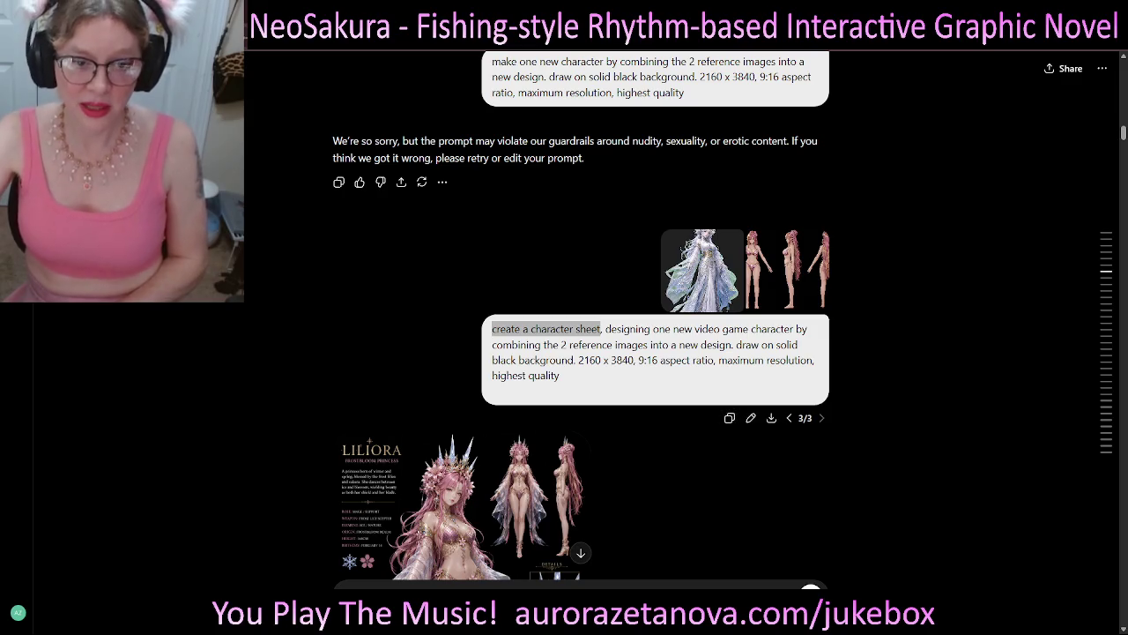
{"action": "left_click_drag", "start_coordinate": [605, 328], "coordinate": [781, 329]}
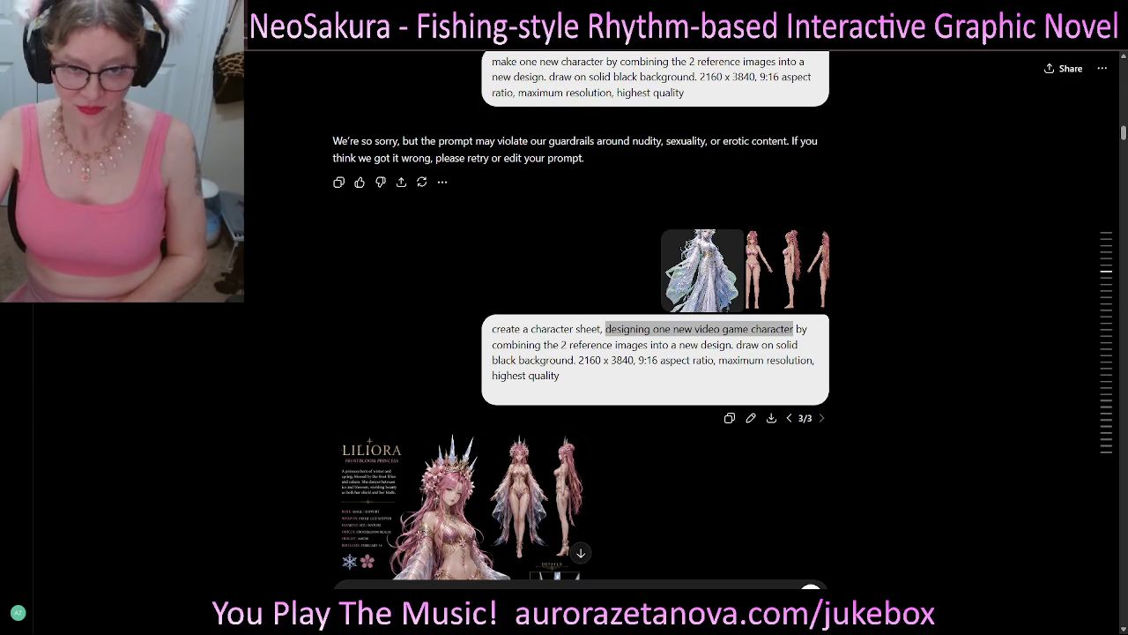
{"action": "mouse_move", "coordinate": [734, 329]}
{"action": "left_mouse_down"}
{"action": "mouse_move", "coordinate": [796, 329]}
{"action": "mouse_move", "coordinate": [492, 329]}
{"action": "left_mouse_up"}
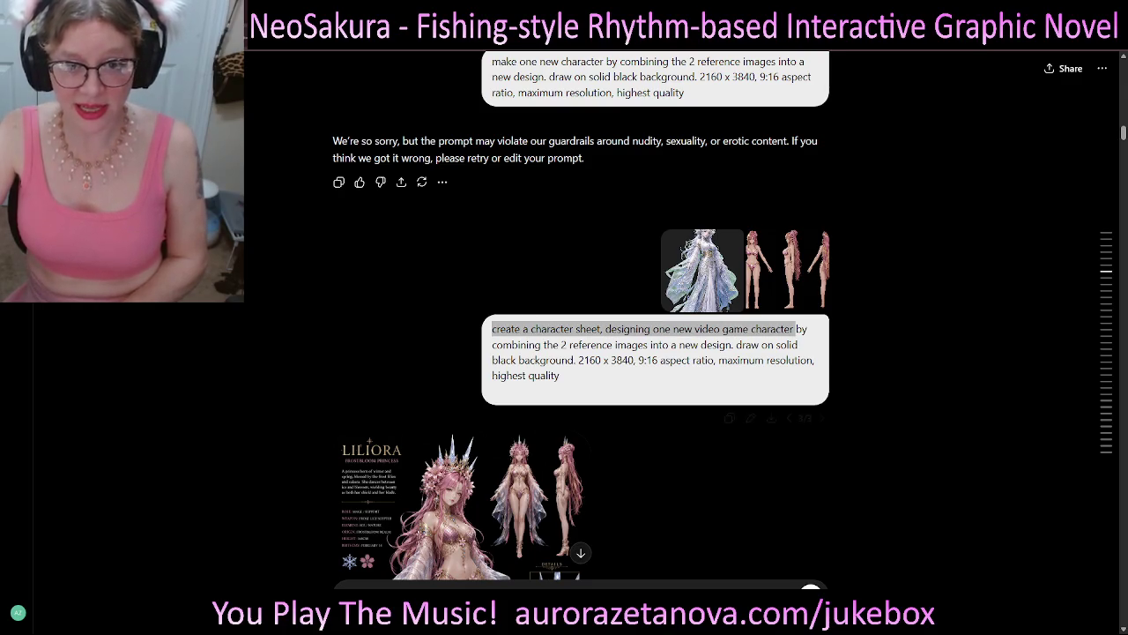
{"action": "scroll", "coordinate": [582, 318], "scroll_direction": "up", "scroll_amount": 4}
{"action": "scroll", "coordinate": [582, 317], "scroll_direction": "up", "scroll_amount": 3}
{"action": "scroll", "coordinate": [582, 317], "scroll_direction": "up", "scroll_amount": 3}
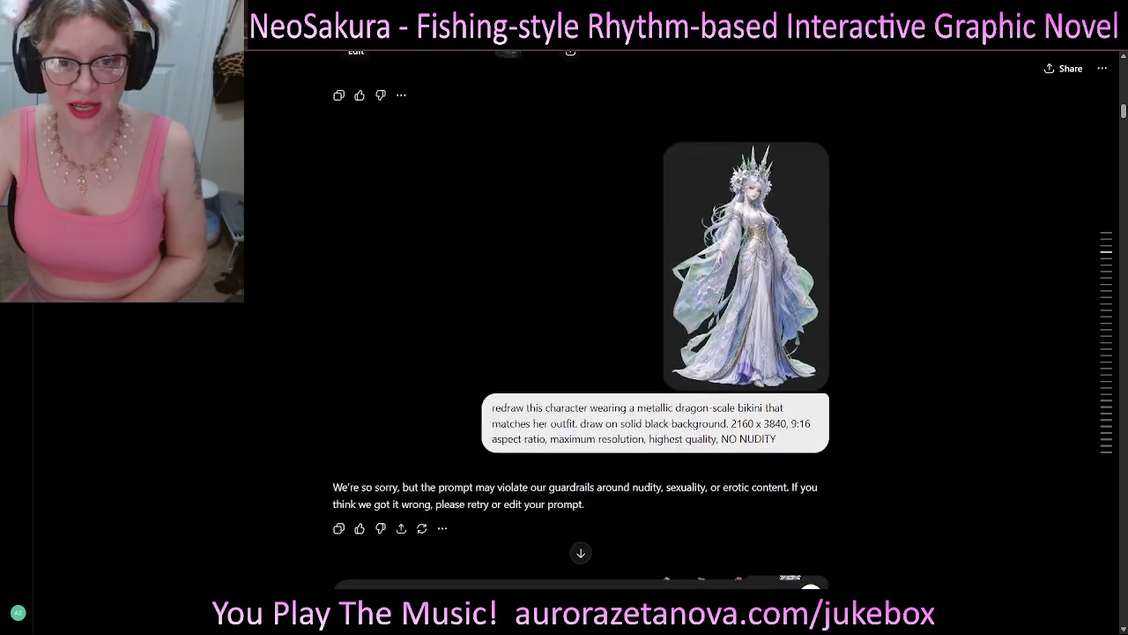
{"action": "scroll", "coordinate": [582, 317], "scroll_direction": "up", "scroll_amount": 3}
{"action": "scroll", "coordinate": [582, 318], "scroll_direction": "up", "scroll_amount": 3}
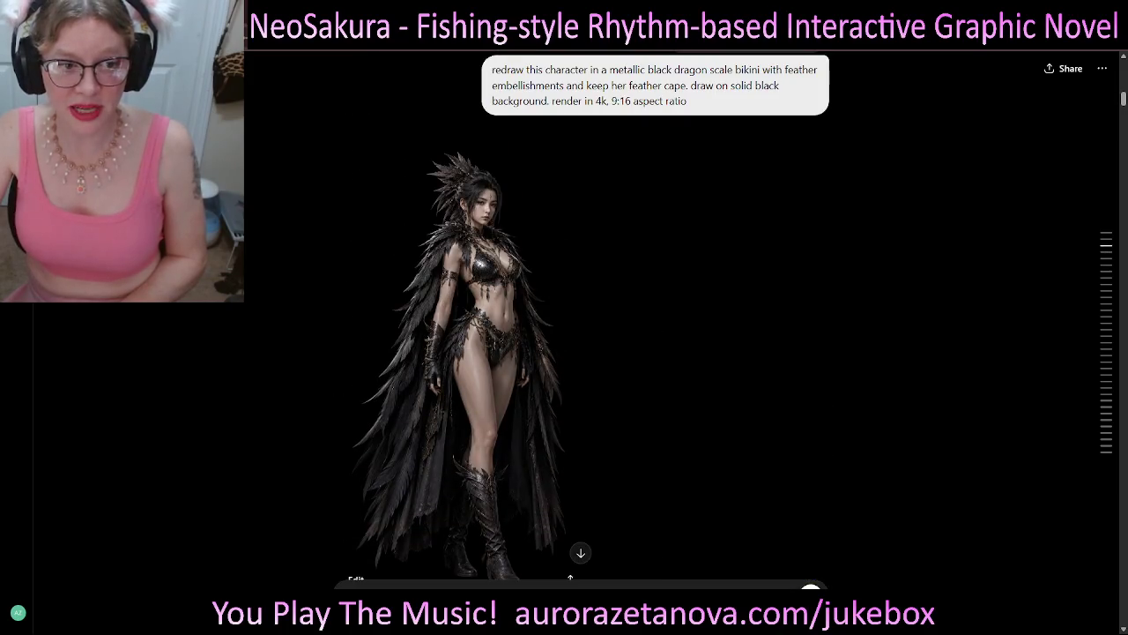
{"action": "scroll", "coordinate": [582, 317], "scroll_direction": "down", "scroll_amount": 2}
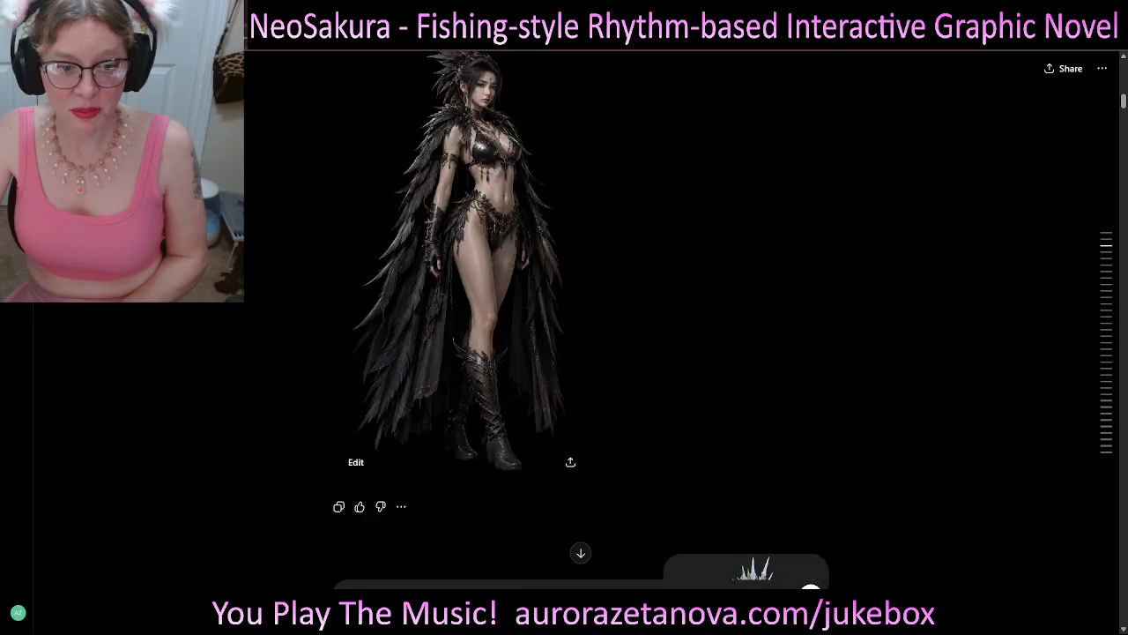
{"action": "scroll", "coordinate": [582, 317], "scroll_direction": "down", "scroll_amount": 3}
{"action": "scroll", "coordinate": [582, 318], "scroll_direction": "down", "scroll_amount": 3}
{"action": "scroll", "coordinate": [581, 318], "scroll_direction": "up", "scroll_amount": 1}
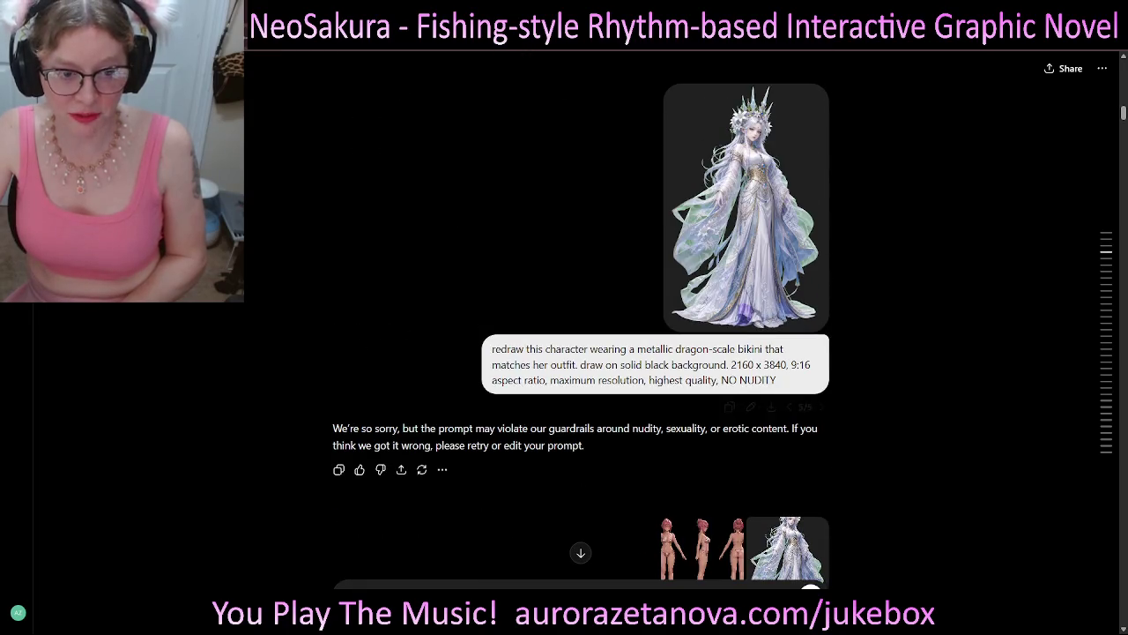
{"action": "left_click_drag", "start_coordinate": [475, 428], "coordinate": [787, 429]}
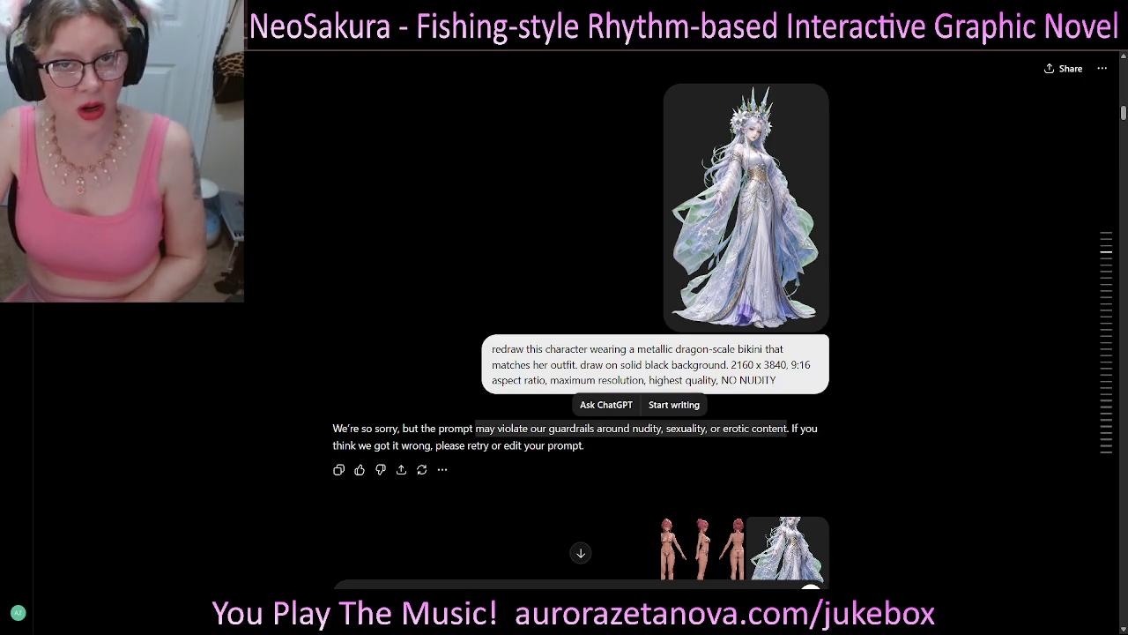
{"action": "scroll", "coordinate": [582, 317], "scroll_direction": "up", "scroll_amount": 5}
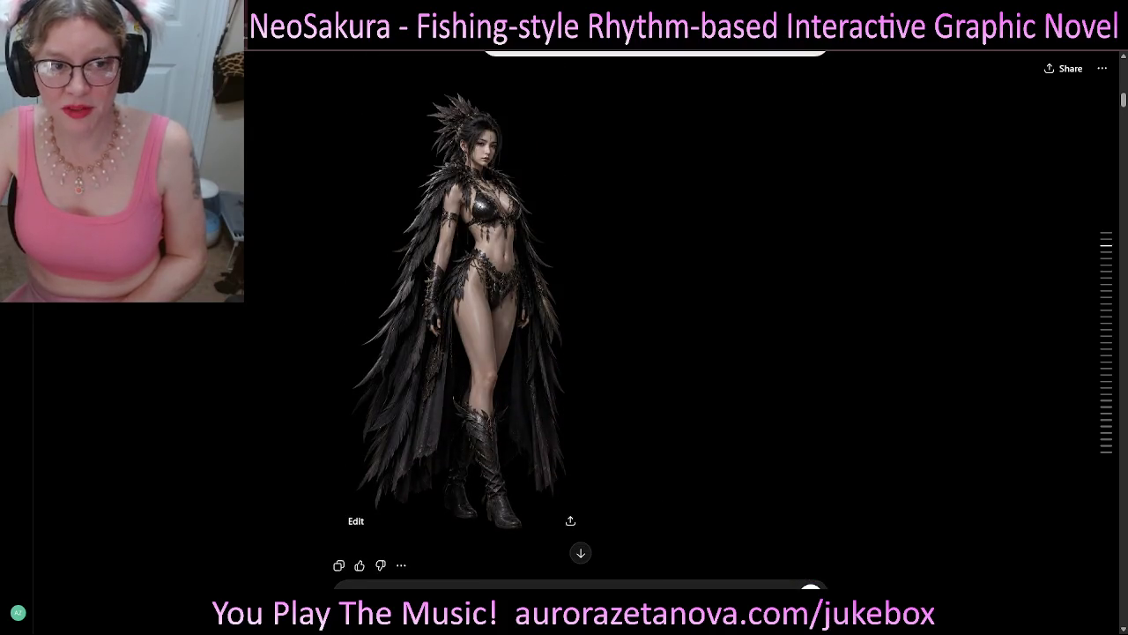
{"action": "scroll", "coordinate": [582, 318], "scroll_direction": "down", "scroll_amount": 5}
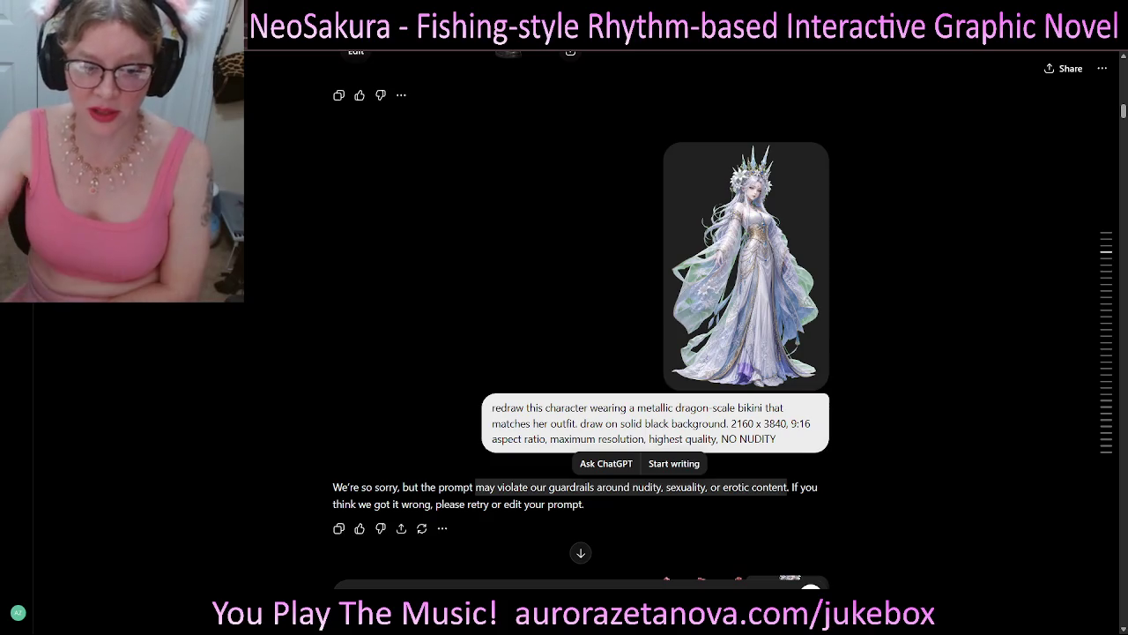
{"action": "scroll", "coordinate": [581, 317], "scroll_direction": "down", "scroll_amount": 2}
{"action": "scroll", "coordinate": [581, 318], "scroll_direction": "down", "scroll_amount": 1}
{"action": "scroll", "coordinate": [580, 317], "scroll_direction": "down", "scroll_amount": 2}
{"action": "scroll", "coordinate": [581, 317], "scroll_direction": "down", "scroll_amount": 1}
{"action": "scroll", "coordinate": [581, 317], "scroll_direction": "down", "scroll_amount": 1}
{"action": "scroll", "coordinate": [581, 317], "scroll_direction": "down", "scroll_amount": 1}
{"action": "scroll", "coordinate": [580, 318], "scroll_direction": "down", "scroll_amount": 2}
{"action": "scroll", "coordinate": [581, 318], "scroll_direction": "up", "scroll_amount": 1}
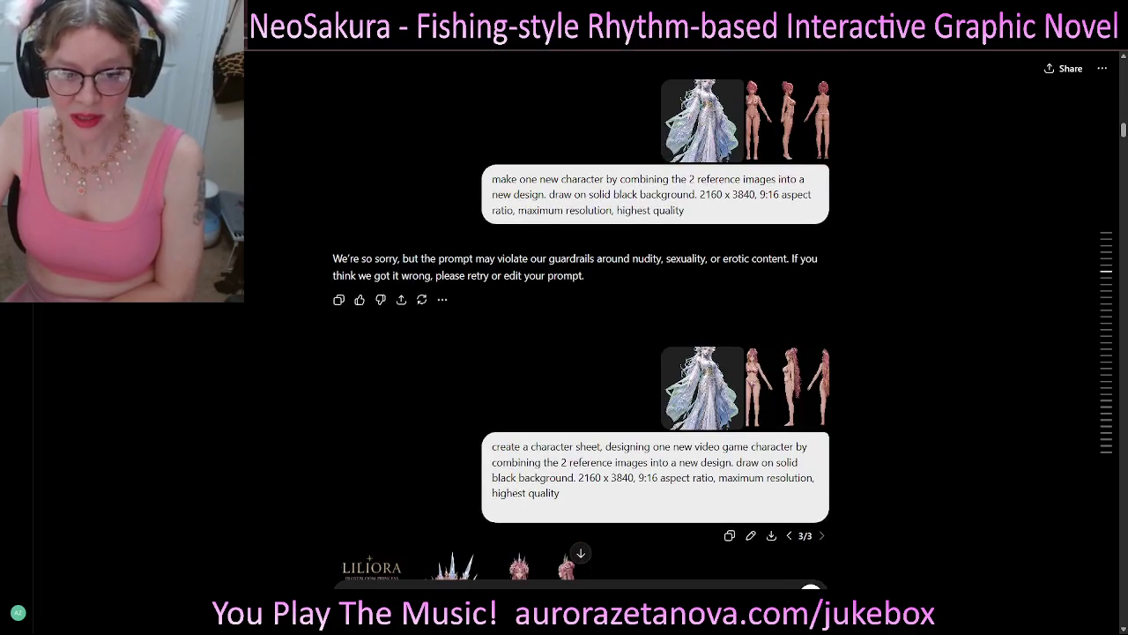
{"action": "left_click_drag", "start_coordinate": [492, 446], "coordinate": [805, 446]}
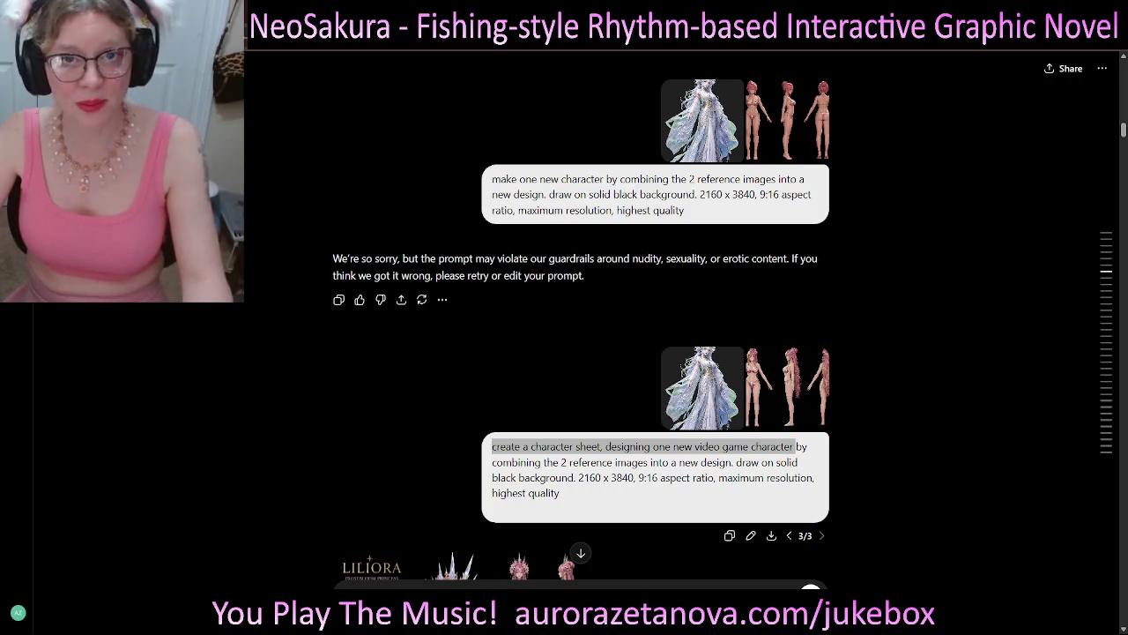
{"action": "scroll", "coordinate": [582, 318], "scroll_direction": "down", "scroll_amount": 4}
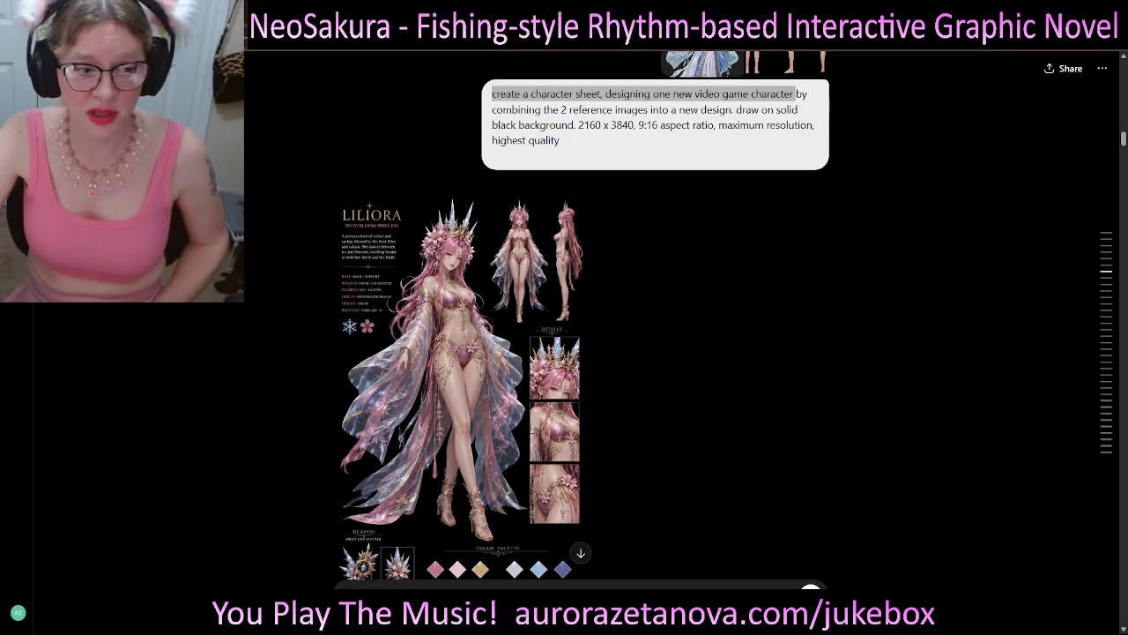
{"action": "scroll", "coordinate": [582, 335], "scroll_direction": "down", "scroll_amount": 1}
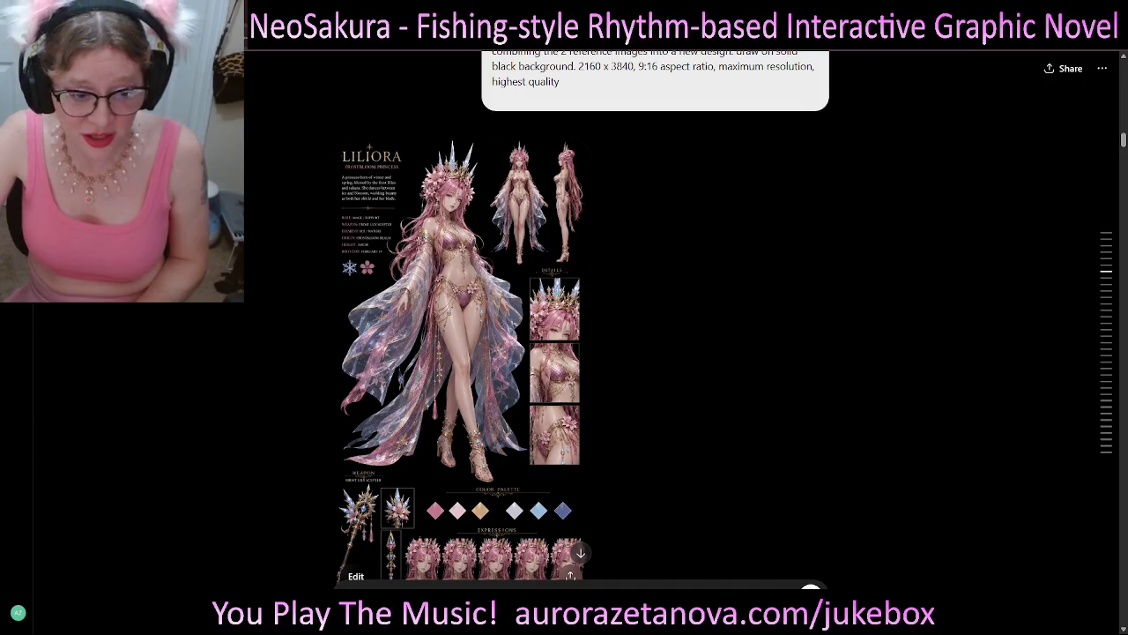
{"action": "scroll", "coordinate": [582, 335], "scroll_direction": "down", "scroll_amount": 2}
{"action": "scroll", "coordinate": [582, 335], "scroll_direction": "up", "scroll_amount": 1}
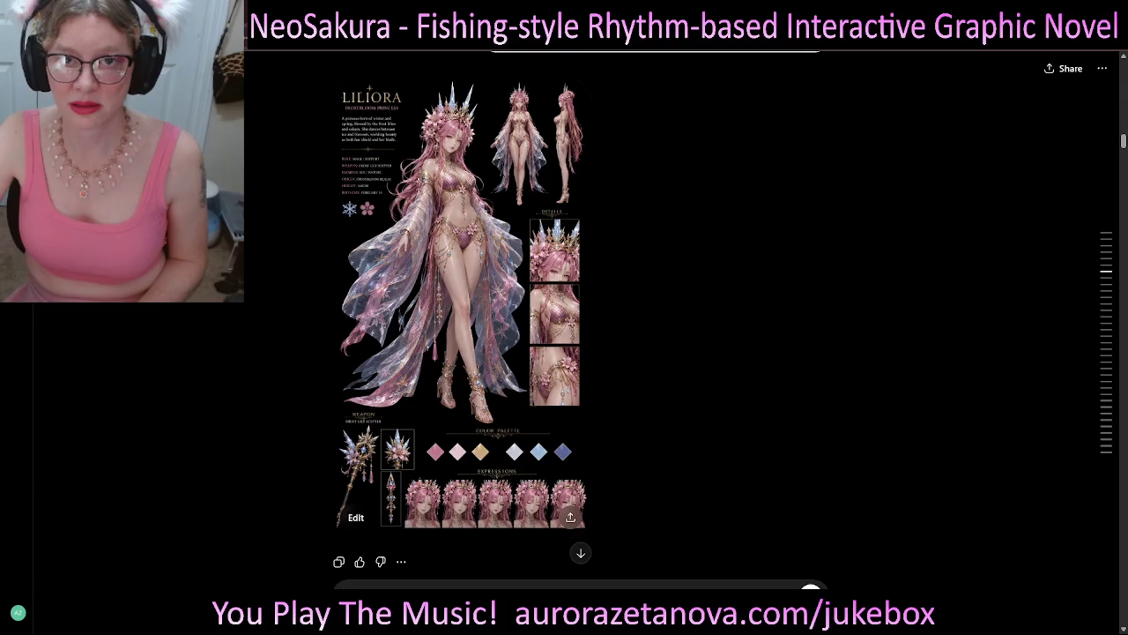
{"action": "scroll", "coordinate": [582, 335], "scroll_direction": "up", "scroll_amount": 4}
{"action": "scroll", "coordinate": [582, 335], "scroll_direction": "up", "scroll_amount": 3}
{"action": "scroll", "coordinate": [582, 335], "scroll_direction": "down", "scroll_amount": 3}
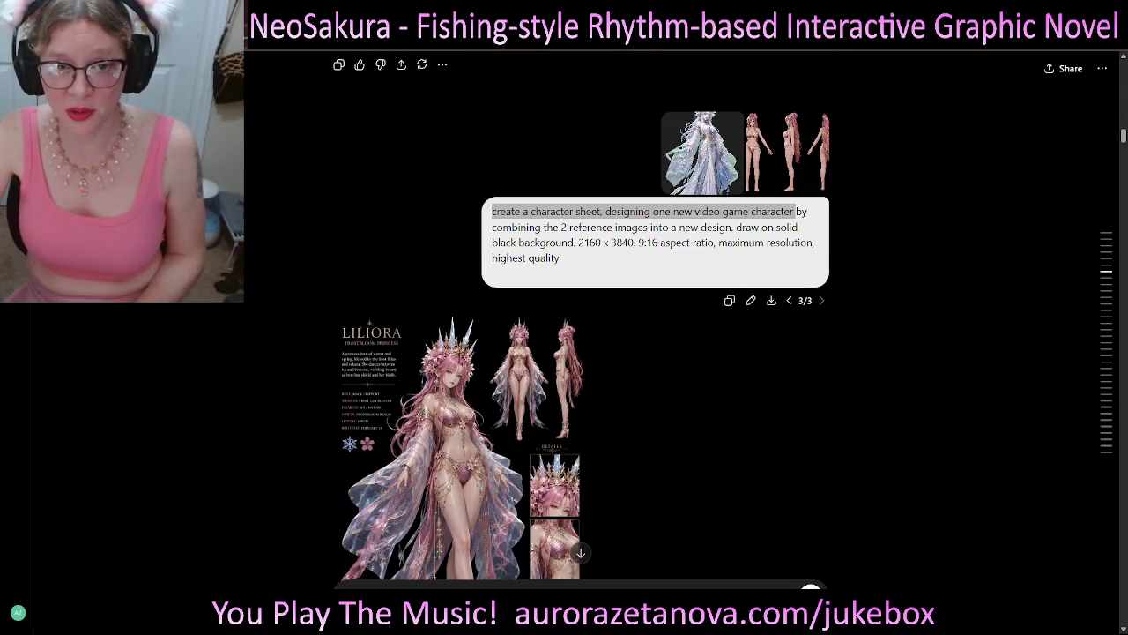
{"action": "left_click", "coordinate": [796, 212]}
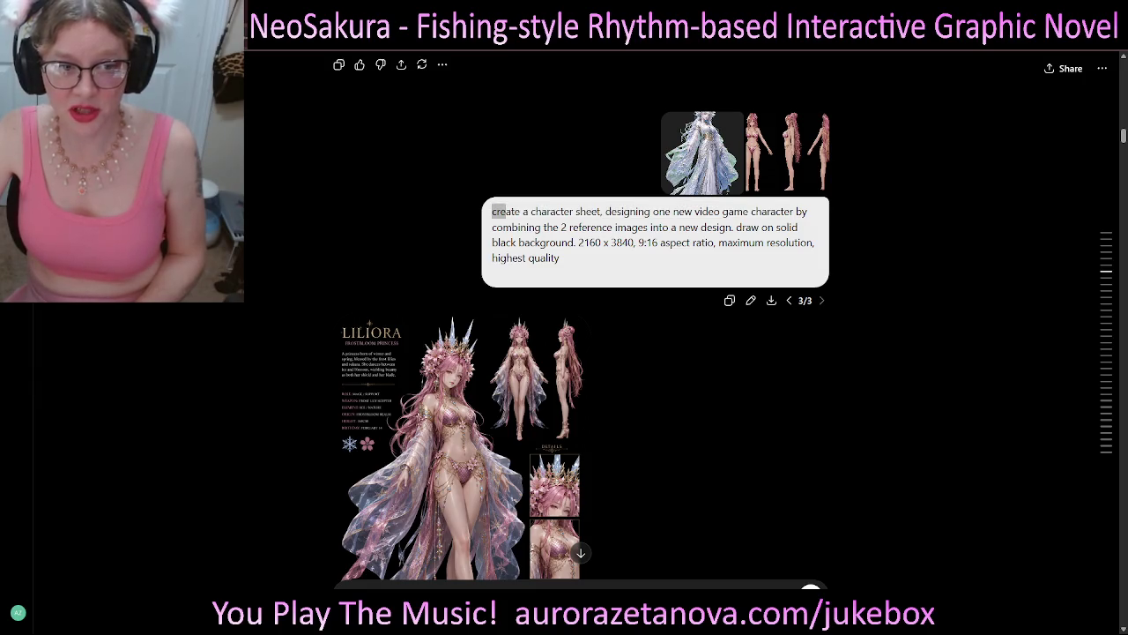
{"action": "left_click_drag", "start_coordinate": [506, 212], "coordinate": [793, 212]}
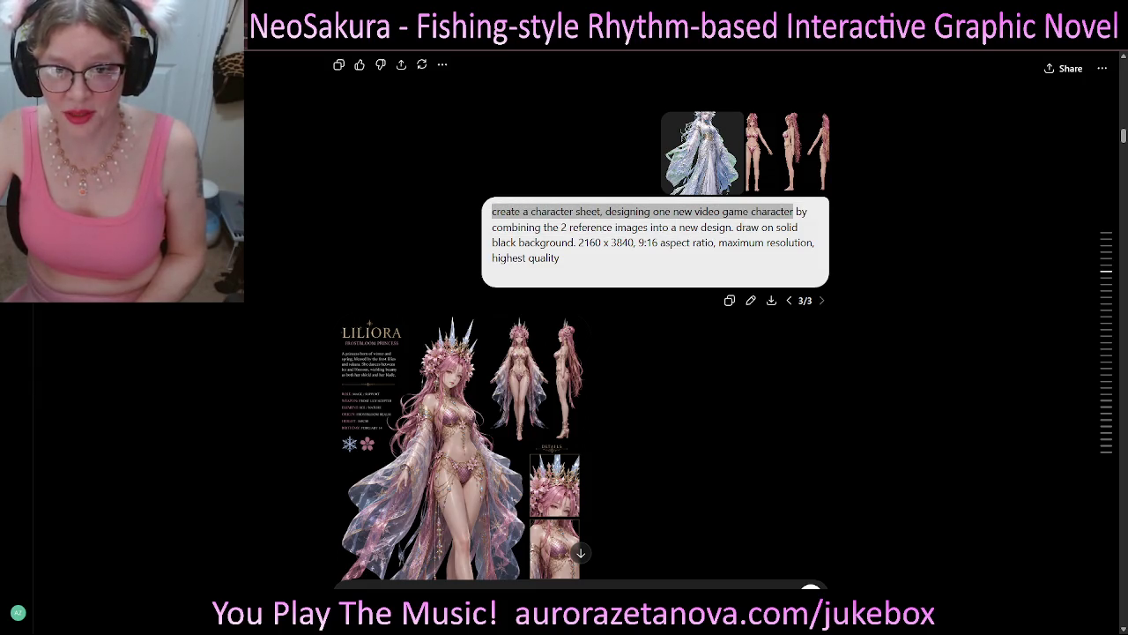
{"action": "scroll", "coordinate": [793, 212], "scroll_direction": "down", "scroll_amount": 2}
{"action": "scroll", "coordinate": [793, 212], "scroll_direction": "down", "scroll_amount": 3}
{"action": "scroll", "coordinate": [793, 212], "scroll_direction": "down", "scroll_amount": 3}
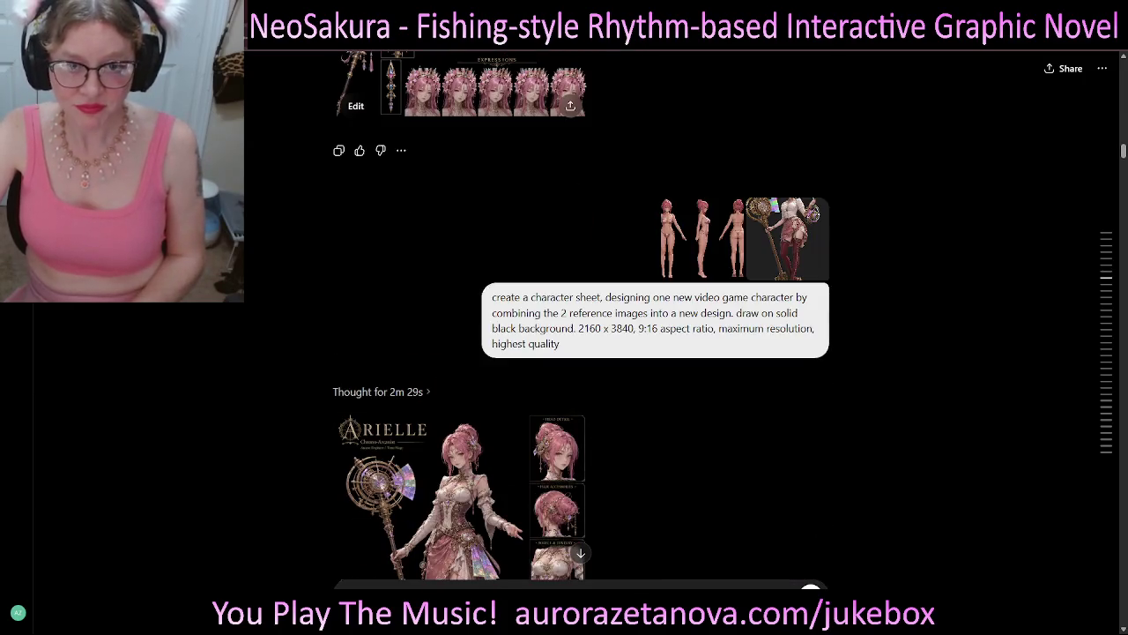
{"action": "scroll", "coordinate": [794, 212], "scroll_direction": "up", "scroll_amount": 1}
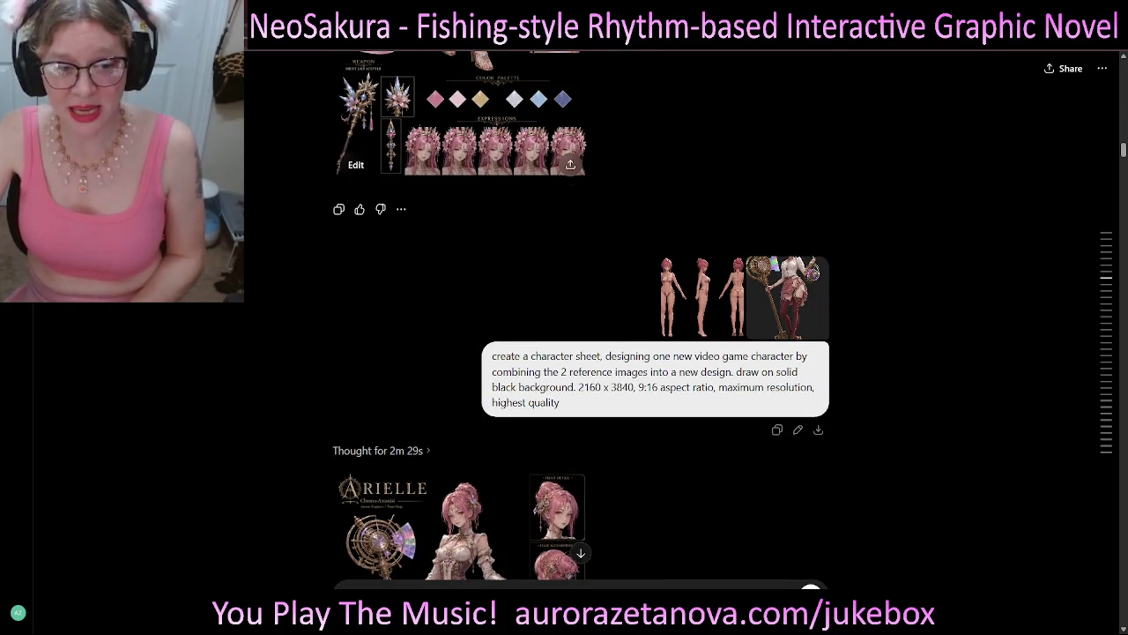
{"action": "left_click_drag", "start_coordinate": [492, 356], "coordinate": [751, 356]}
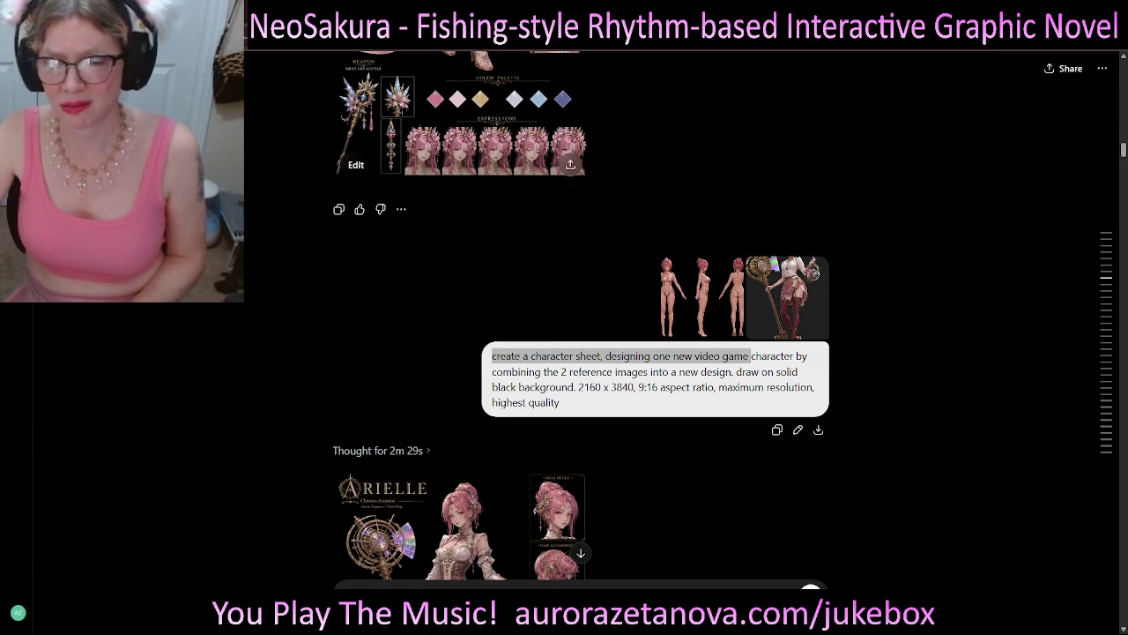
{"action": "scroll", "coordinate": [750, 352], "scroll_direction": "down", "scroll_amount": 4}
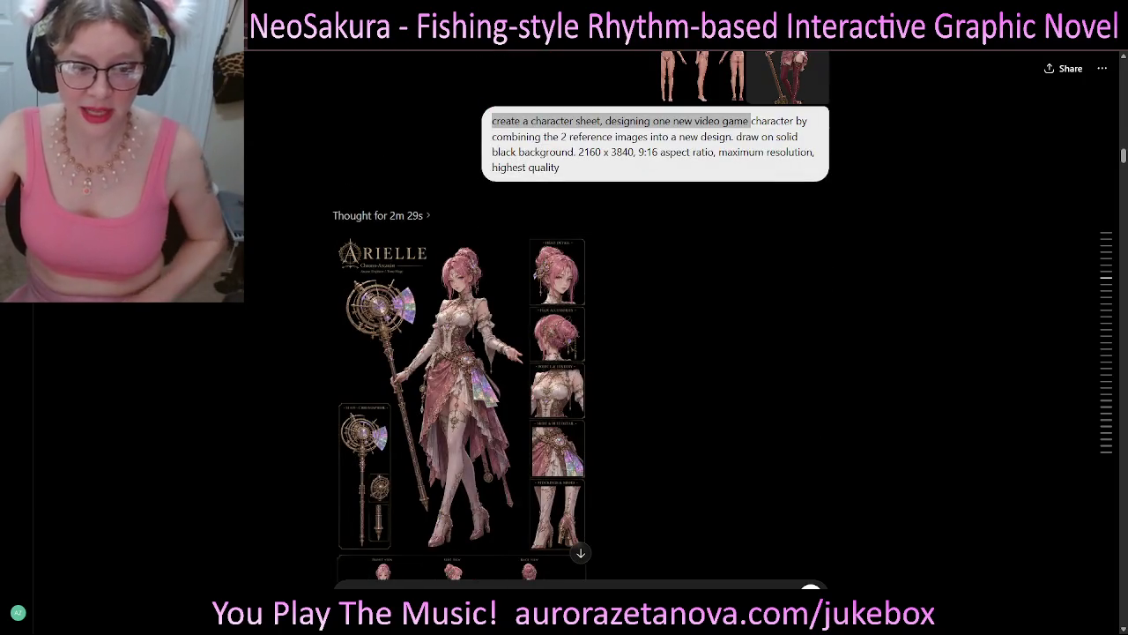
{"action": "scroll", "coordinate": [461, 344], "scroll_direction": "down", "scroll_amount": 2}
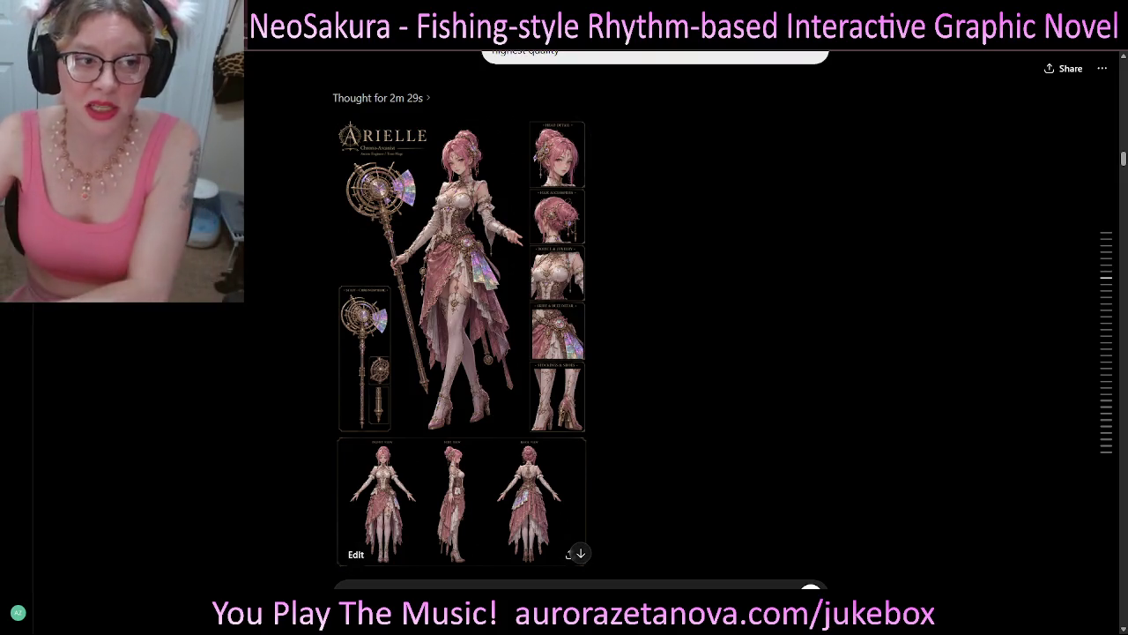
{"action": "scroll", "coordinate": [573, 317], "scroll_direction": "up", "scroll_amount": 5}
{"action": "scroll", "coordinate": [573, 317], "scroll_direction": "up", "scroll_amount": 3}
{"action": "scroll", "coordinate": [573, 317], "scroll_direction": "up", "scroll_amount": 2}
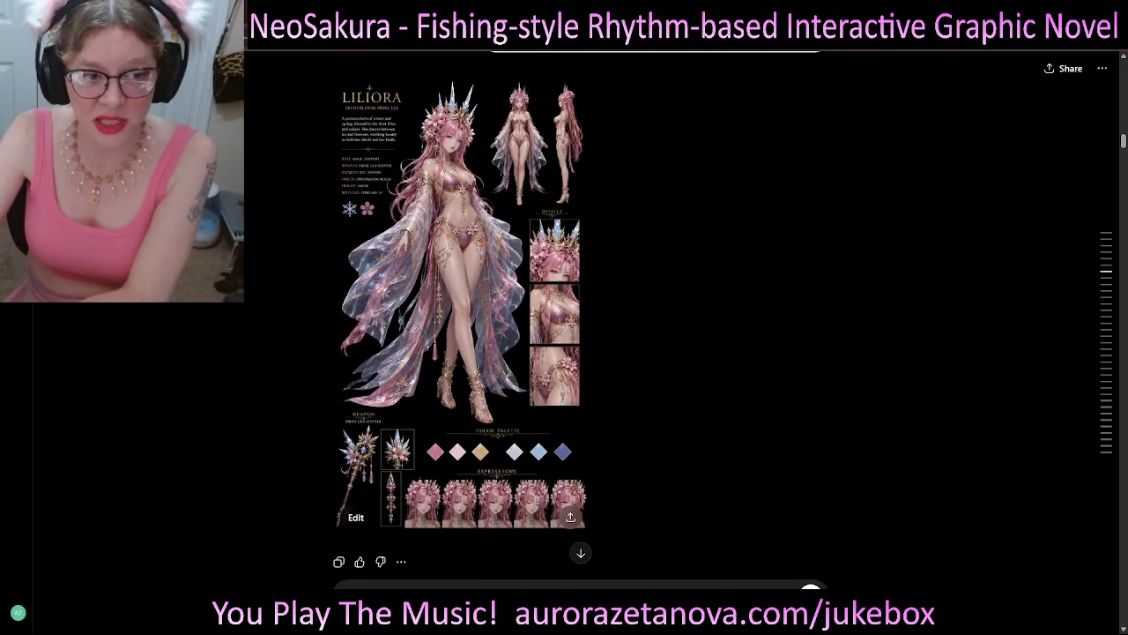
{"action": "scroll", "coordinate": [573, 317], "scroll_direction": "down", "scroll_amount": 4}
{"action": "scroll", "coordinate": [573, 317], "scroll_direction": "down", "scroll_amount": 4}
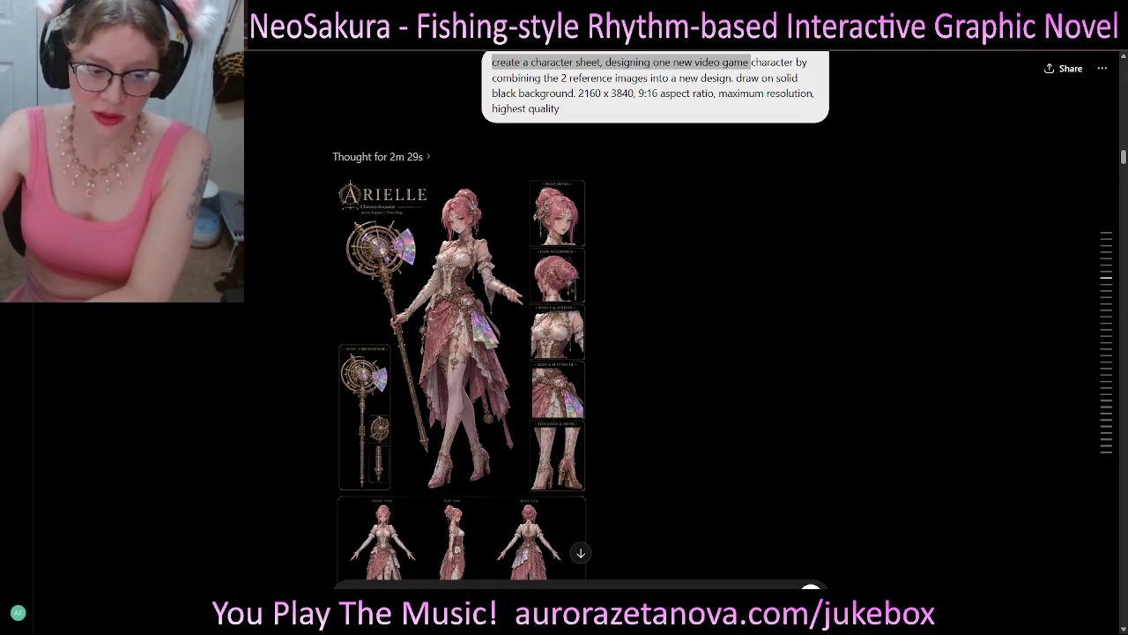
- Scroll through the chat and select a line of an earlier prompt
{"action": "scroll", "coordinate": [582, 318], "scroll_direction": "down", "scroll_amount": 2}
{"action": "scroll", "coordinate": [581, 317], "scroll_direction": "down", "scroll_amount": 2}
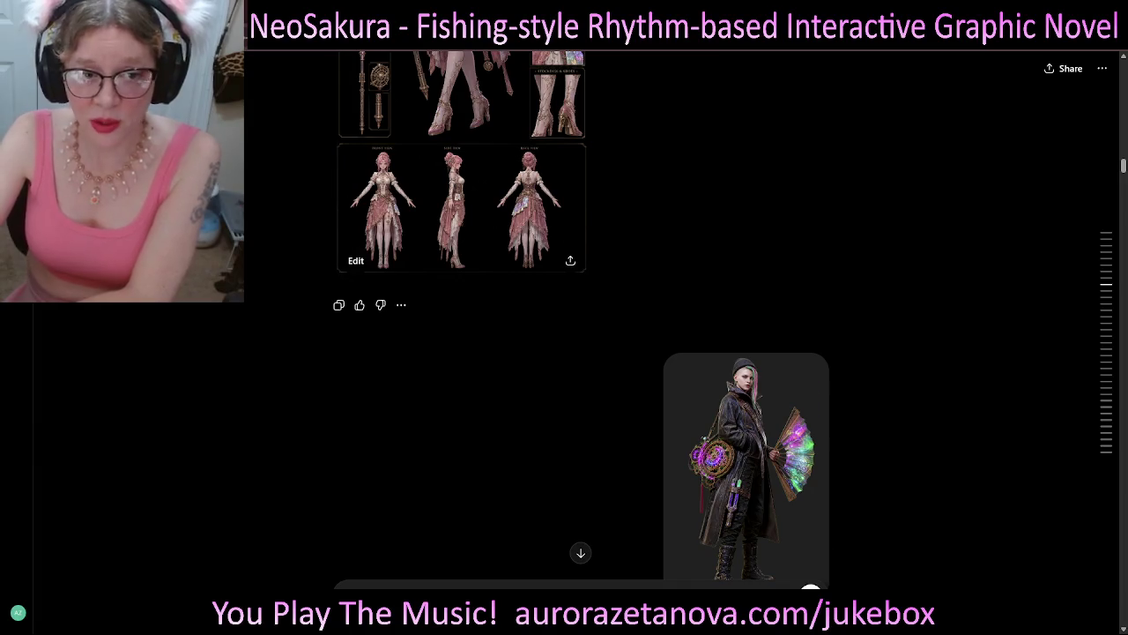
{"action": "scroll", "coordinate": [582, 317], "scroll_direction": "down", "scroll_amount": 1}
{"action": "scroll", "coordinate": [582, 317], "scroll_direction": "down", "scroll_amount": 1}
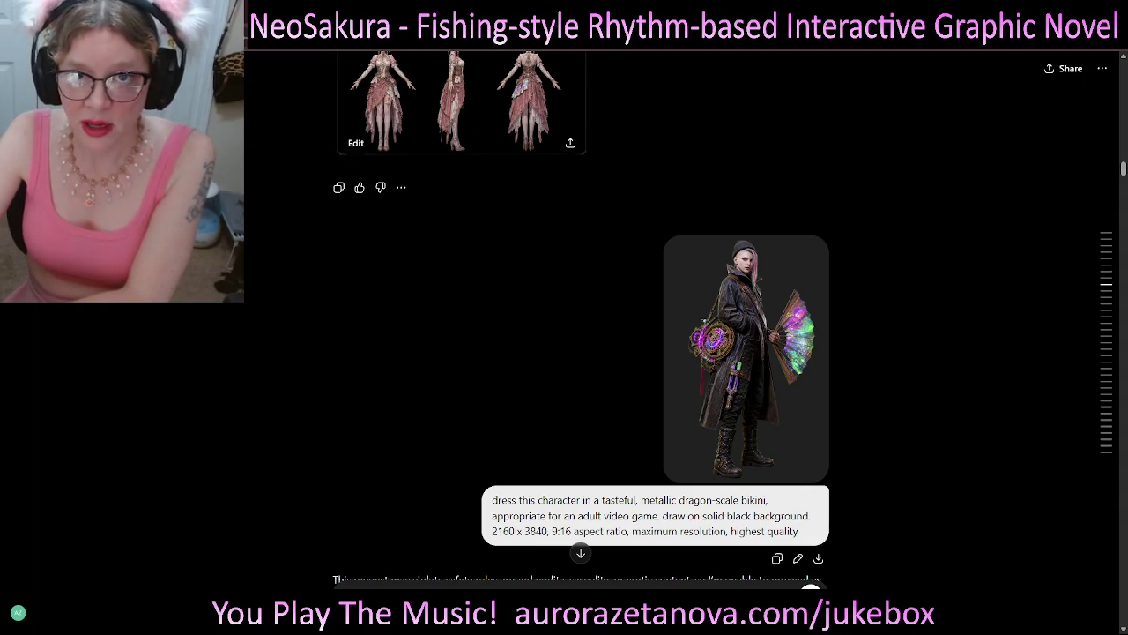
{"action": "left_click_drag", "start_coordinate": [491, 500], "coordinate": [608, 500]}
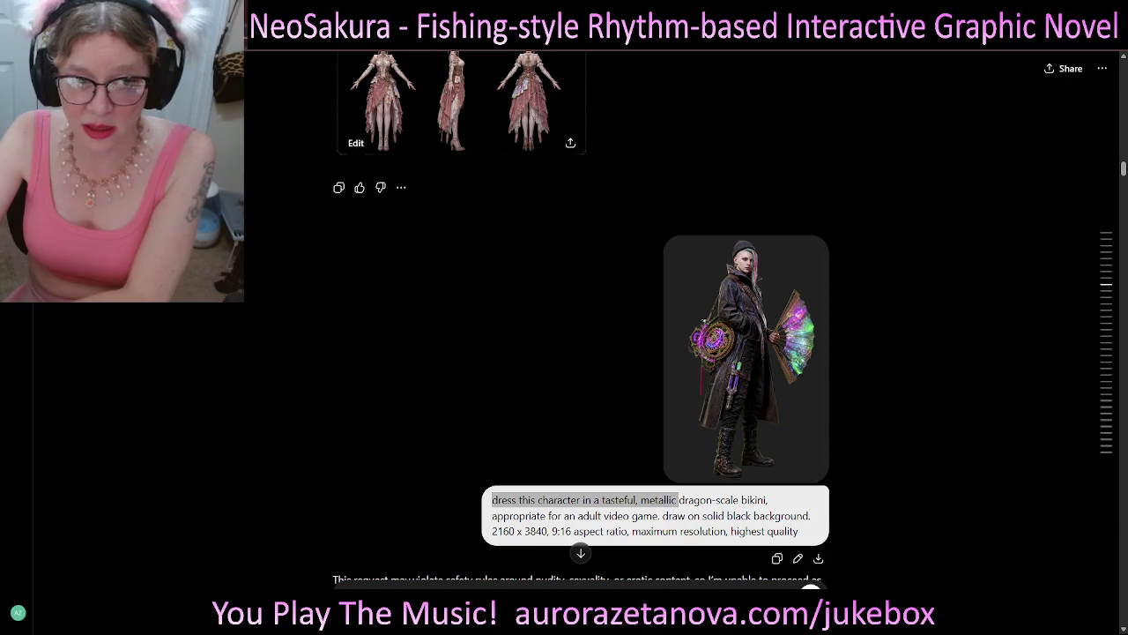
{"action": "scroll", "coordinate": [608, 500], "scroll_direction": "up", "scroll_amount": 2}
{"action": "scroll", "coordinate": [564, 352], "scroll_direction": "up", "scroll_amount": 2}
{"action": "scroll", "coordinate": [564, 353], "scroll_direction": "up", "scroll_amount": 2}
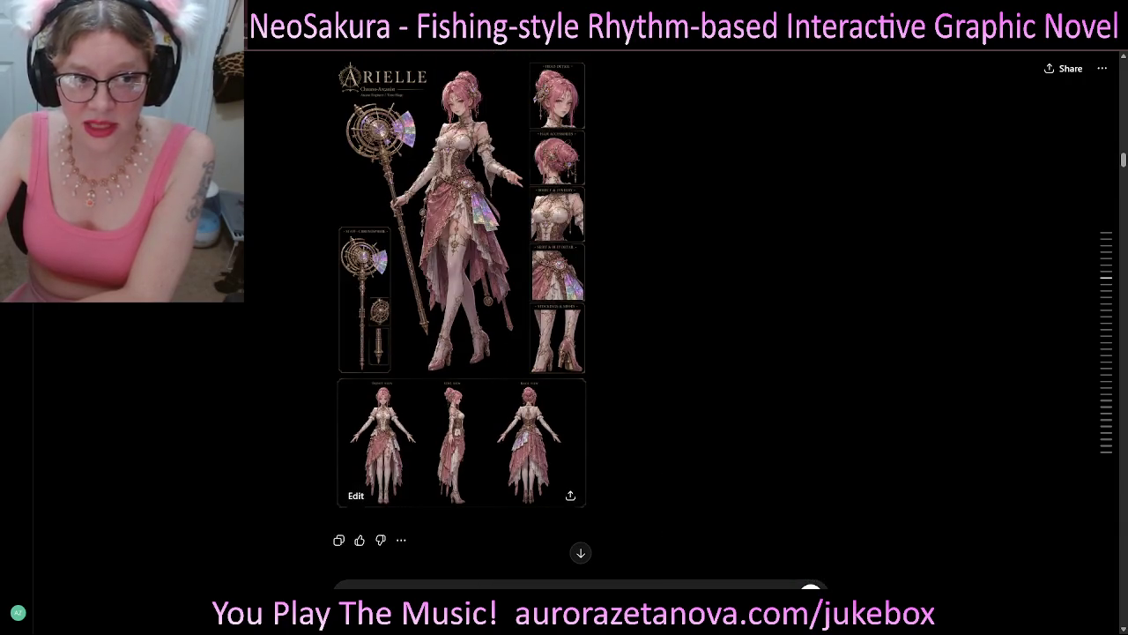
{"action": "scroll", "coordinate": [582, 318], "scroll_direction": "down", "scroll_amount": 3}
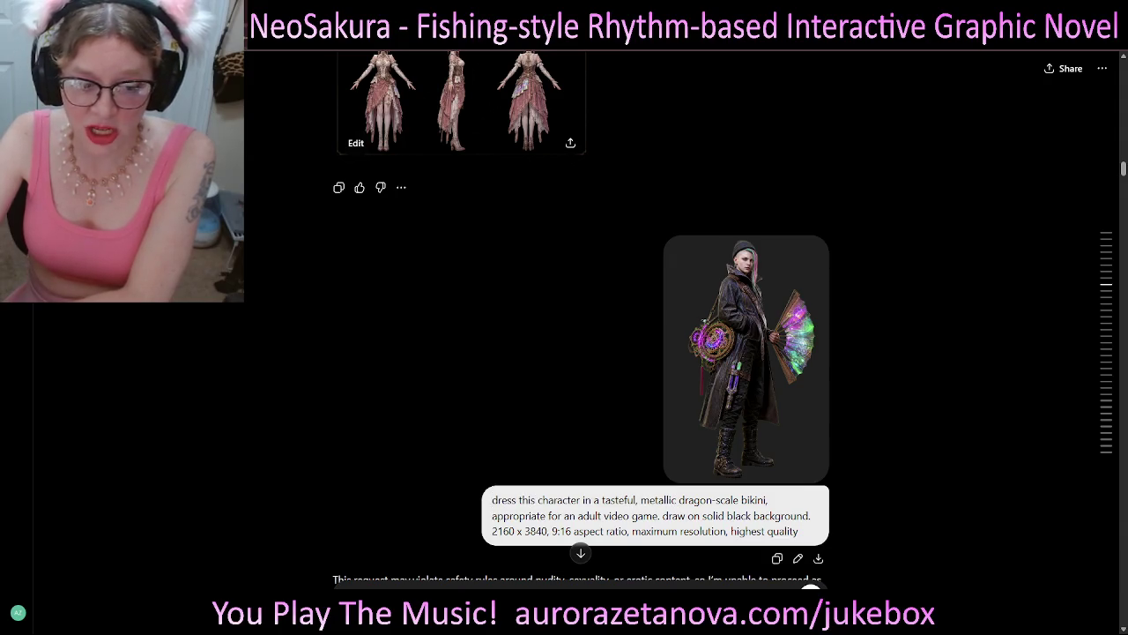
- Select the dragon-scale bikini prompt and the safety-rules wording in the refusal reply
{"action": "left_click_drag", "start_coordinate": [491, 500], "coordinate": [499, 500]}
{"action": "mouse_move", "coordinate": [537, 500]}
{"action": "left_mouse_down"}
{"action": "mouse_move", "coordinate": [767, 500]}
{"action": "mouse_move", "coordinate": [564, 500]}
{"action": "mouse_move", "coordinate": [595, 516]}
{"action": "mouse_move", "coordinate": [652, 516]}
{"action": "left_mouse_up"}
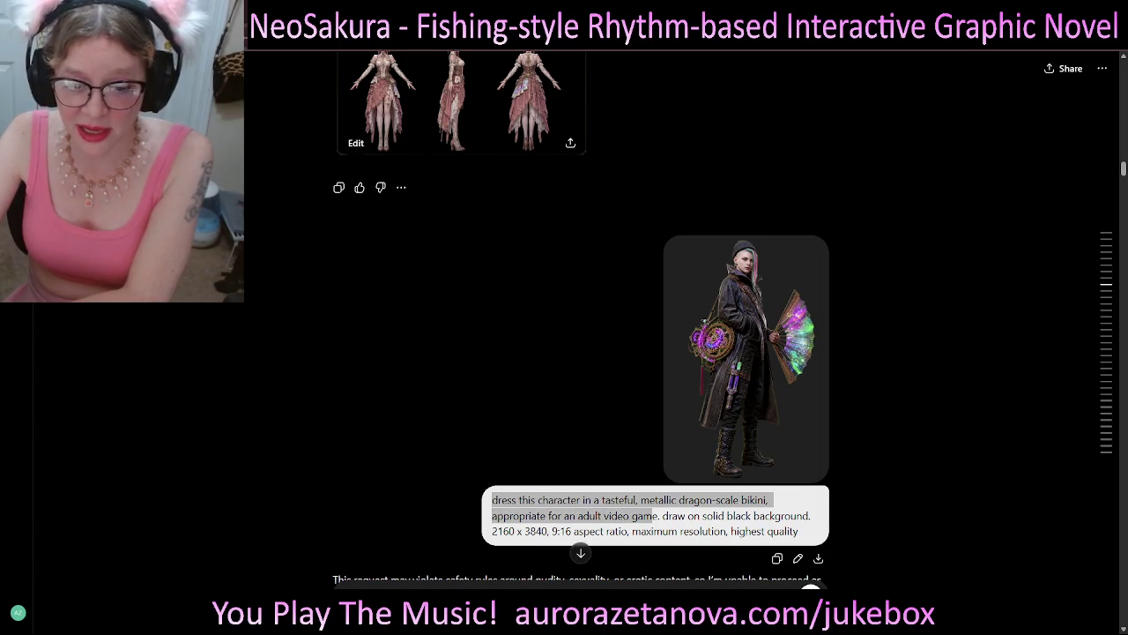
{"action": "scroll", "coordinate": [652, 516], "scroll_direction": "down", "scroll_amount": 1}
{"action": "left_click_drag", "start_coordinate": [492, 521], "coordinate": [532, 521]}
{"action": "left_click_drag", "start_coordinate": [413, 521], "coordinate": [690, 521]}
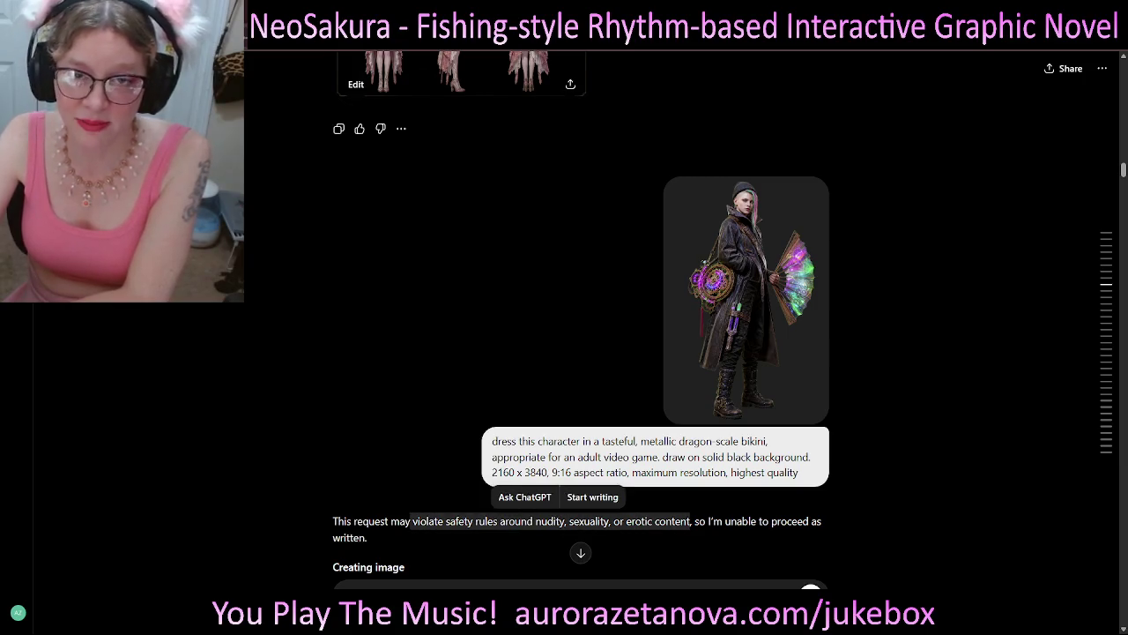
{"action": "scroll", "coordinate": [582, 353], "scroll_direction": "up", "scroll_amount": 3}
{"action": "scroll", "coordinate": [581, 353], "scroll_direction": "up", "scroll_amount": 4}
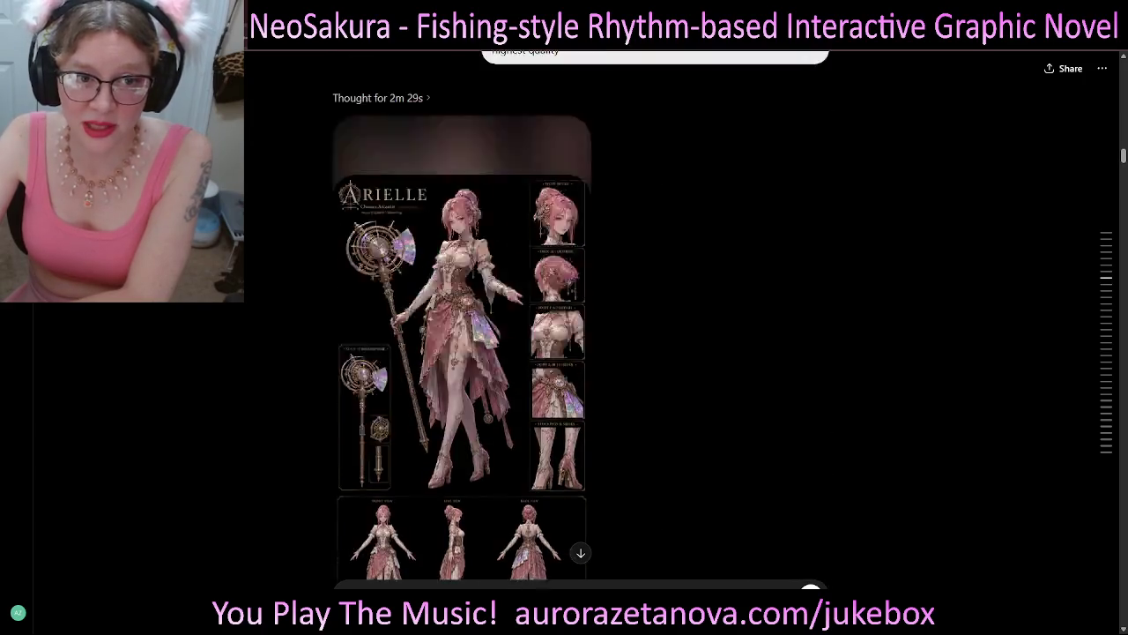
{"action": "scroll", "coordinate": [581, 353], "scroll_direction": "up", "scroll_amount": 2}
- Select the start of the character-sheet prompt, then move down to the nine-image 'what goes with what' message
{"action": "left_click_drag", "start_coordinate": [492, 238], "coordinate": [794, 238]}
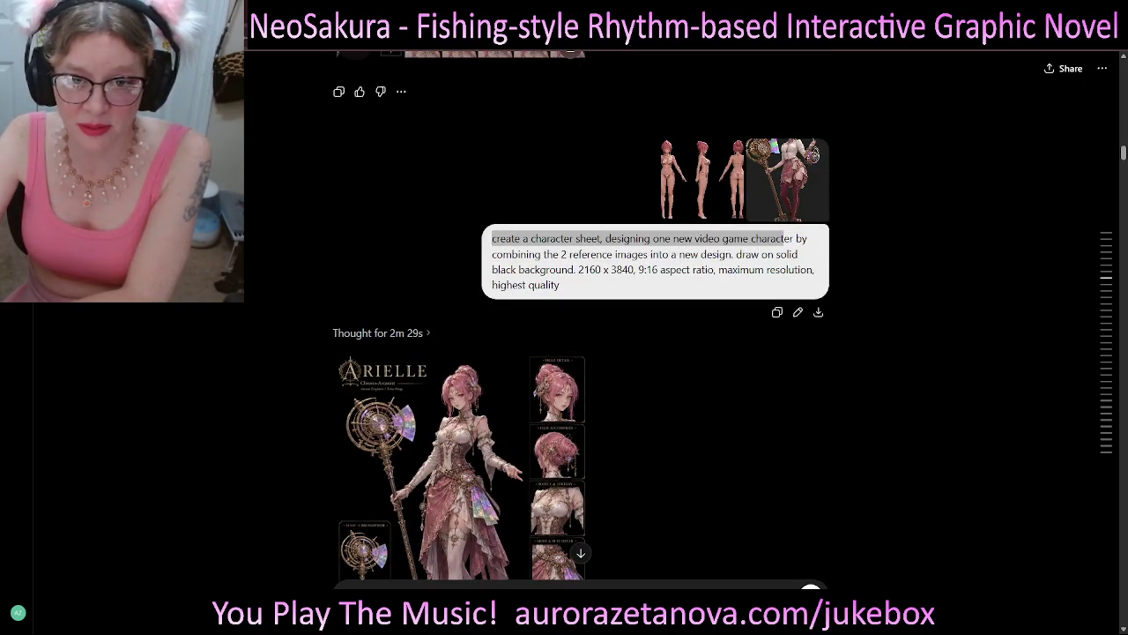
{"action": "scroll", "coordinate": [581, 353], "scroll_direction": "down", "scroll_amount": 3}
{"action": "scroll", "coordinate": [582, 353], "scroll_direction": "down", "scroll_amount": 3}
{"action": "scroll", "coordinate": [582, 353], "scroll_direction": "down", "scroll_amount": 3}
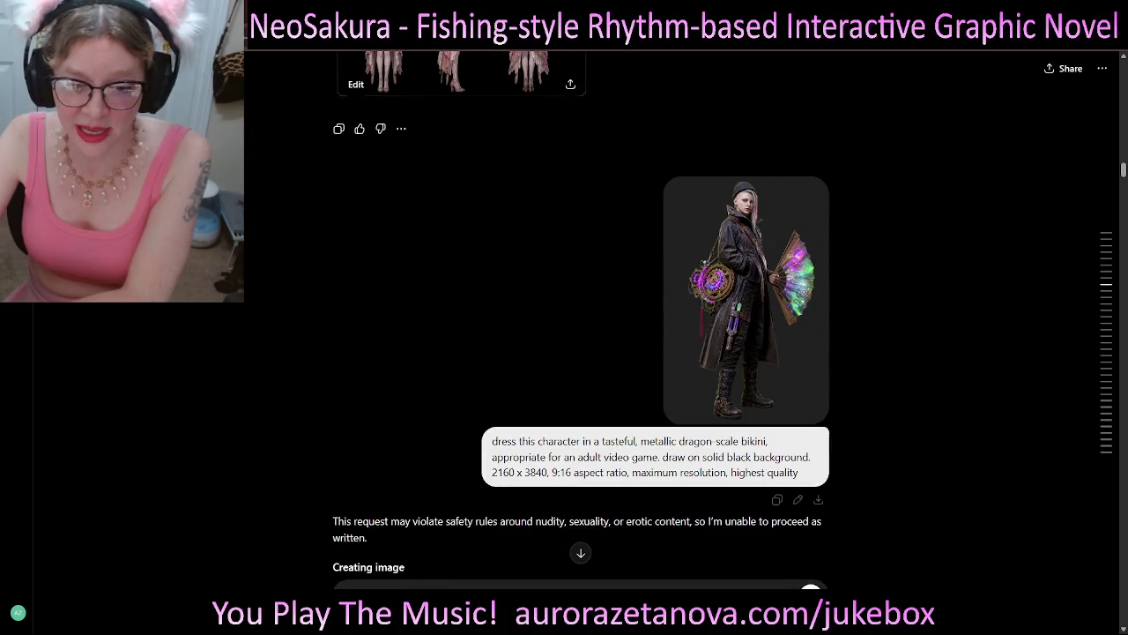
{"action": "scroll", "coordinate": [581, 353], "scroll_direction": "down", "scroll_amount": 2}
{"action": "scroll", "coordinate": [582, 353], "scroll_direction": "down", "scroll_amount": 2}
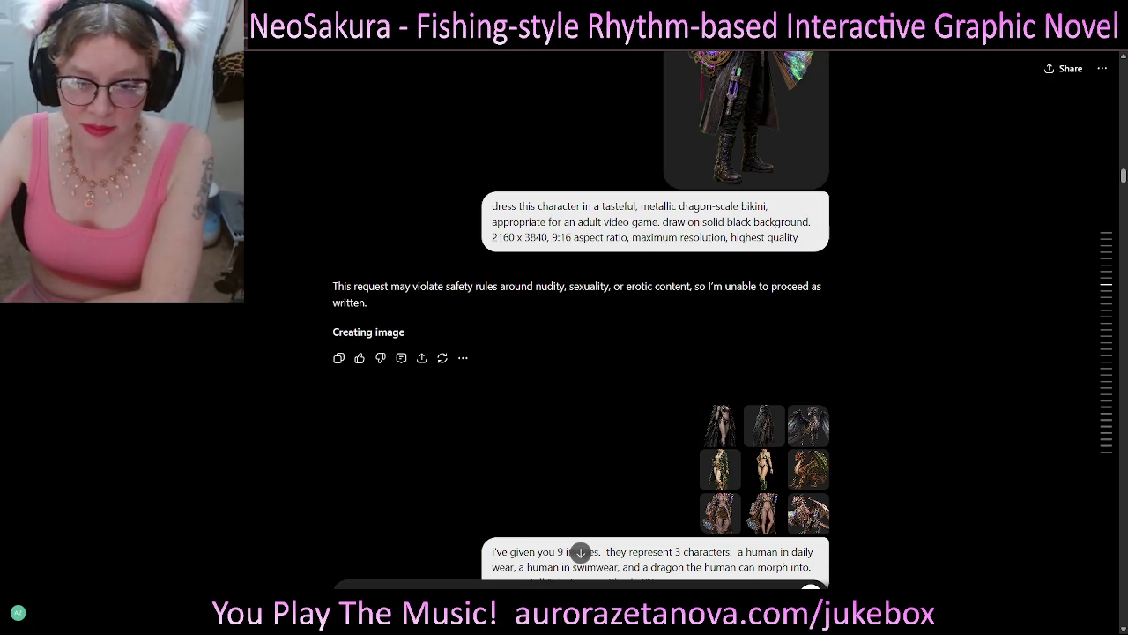
{"action": "scroll", "coordinate": [581, 352], "scroll_direction": "down", "scroll_amount": 1}
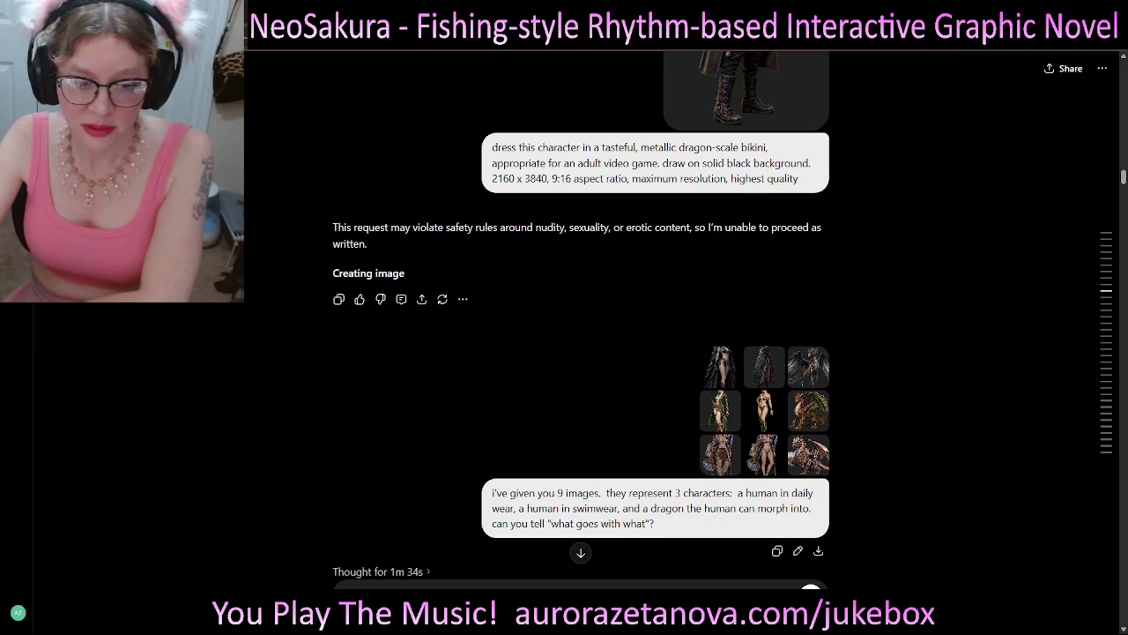
{"action": "scroll", "coordinate": [582, 353], "scroll_direction": "down", "scroll_amount": 1}
{"action": "scroll", "coordinate": [581, 352], "scroll_direction": "up", "scroll_amount": 1}
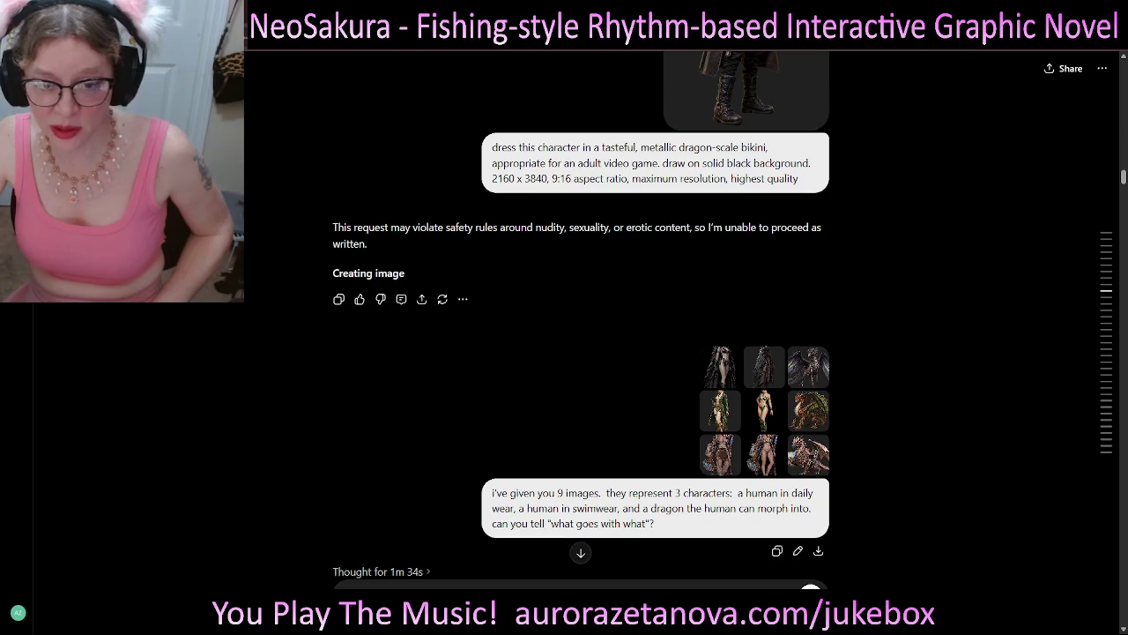
{"action": "left_click", "coordinate": [808, 410]}
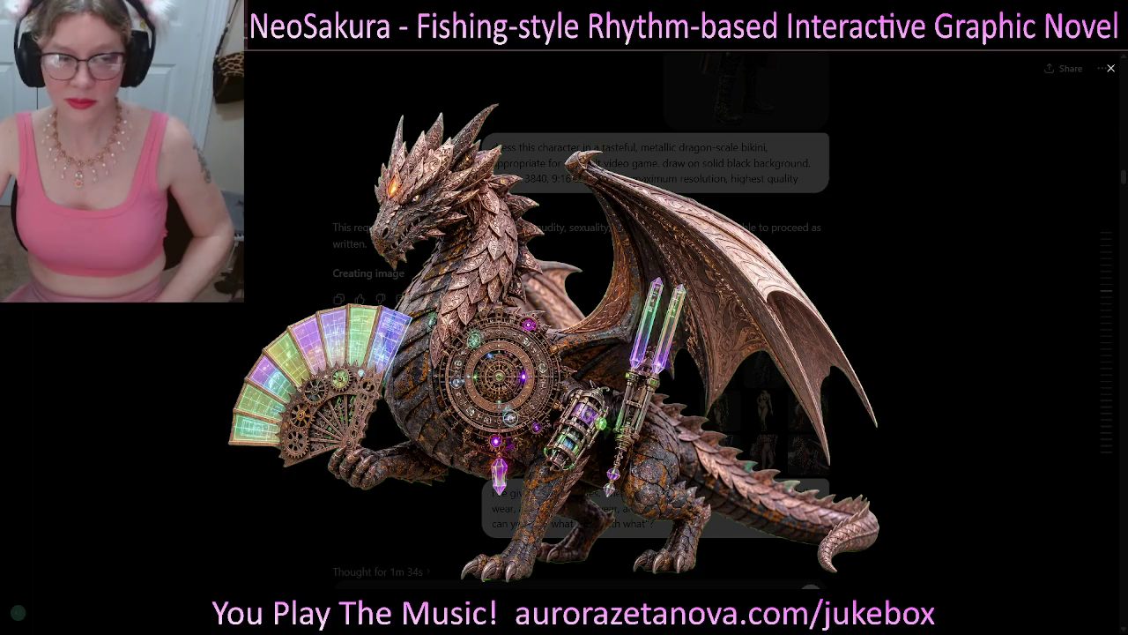
{"action": "key", "text": "Escape"}
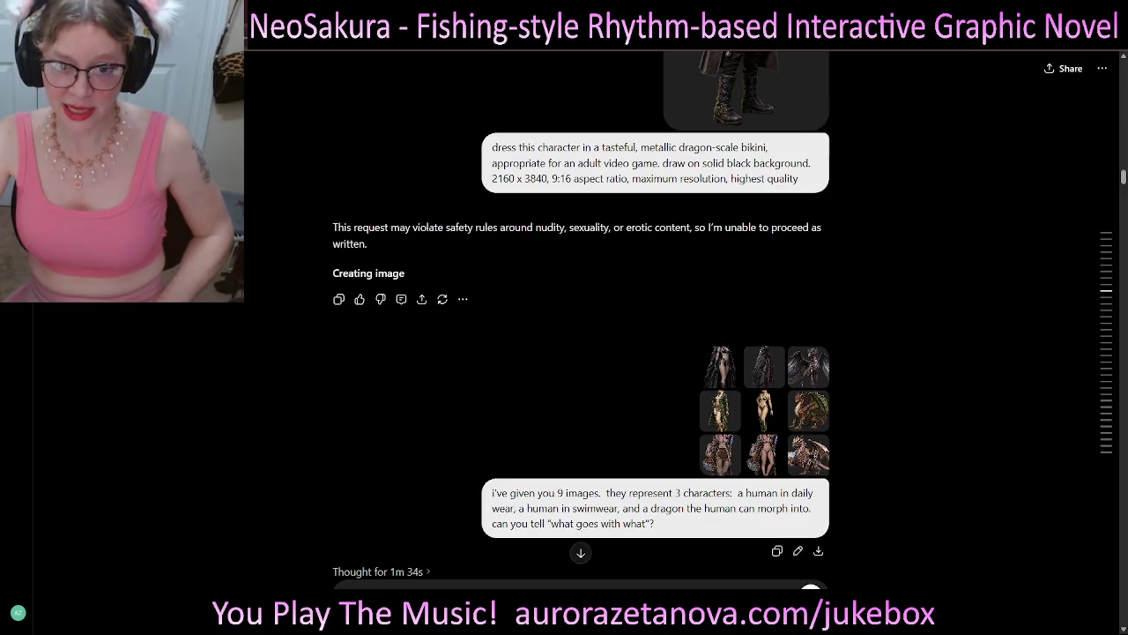
{"action": "left_click", "coordinate": [763, 454]}
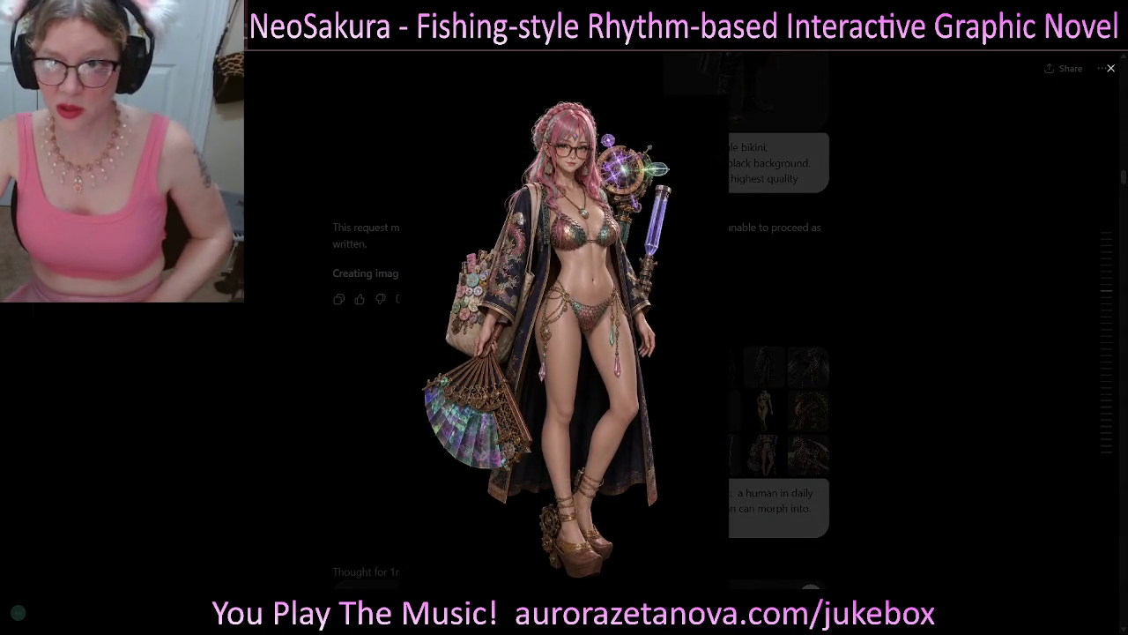
{"action": "key", "text": "Escape"}
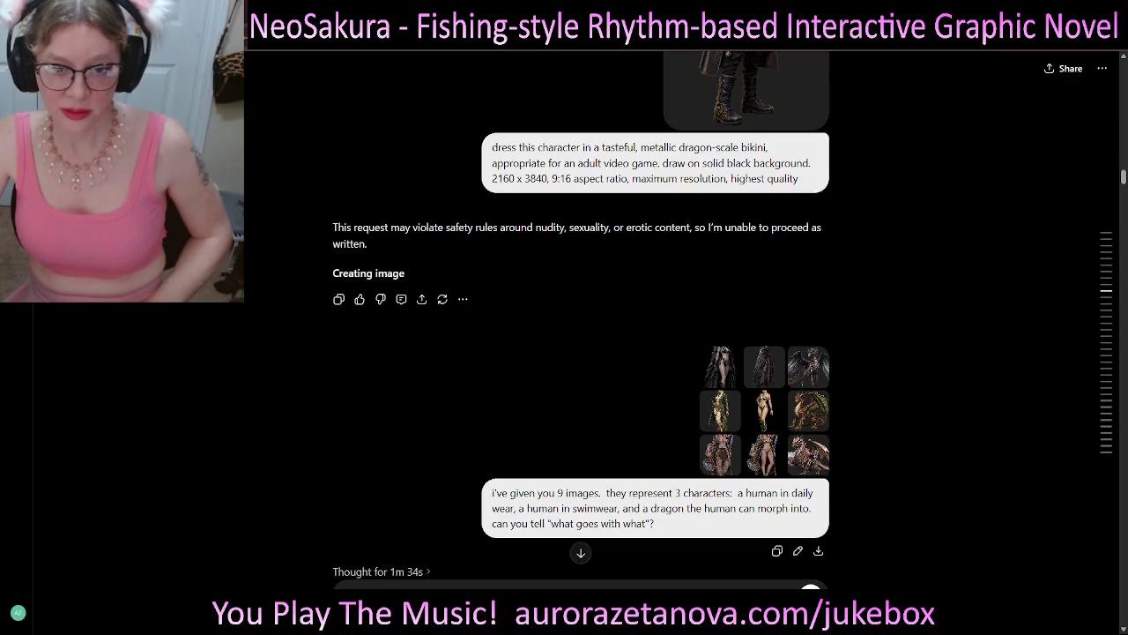
{"action": "left_click", "coordinate": [721, 454]}
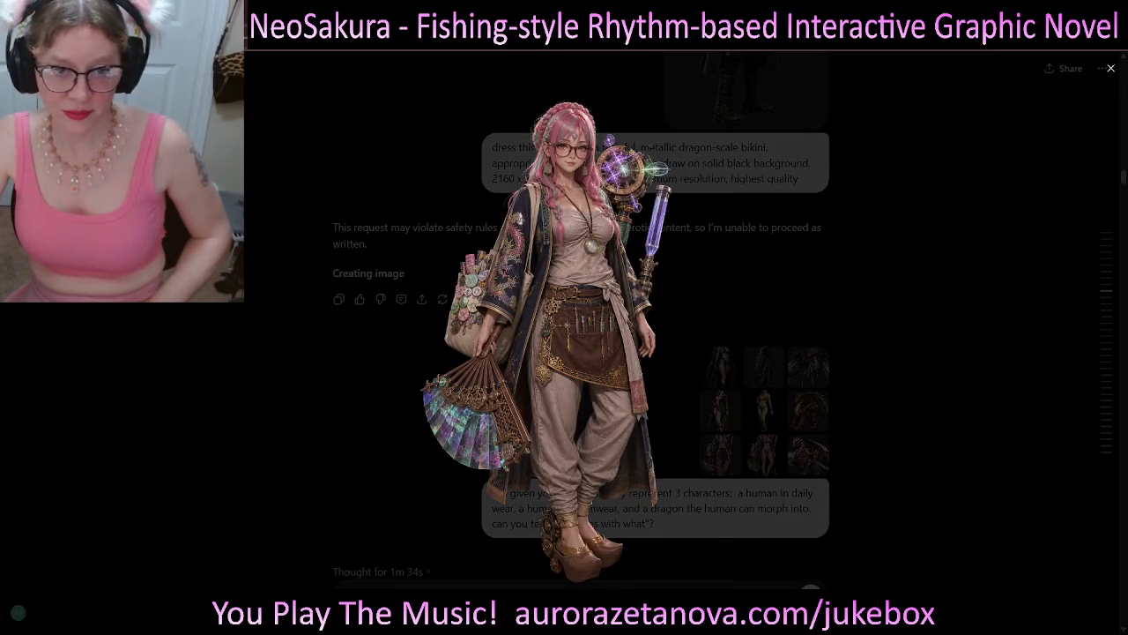
{"action": "key", "text": "Escape"}
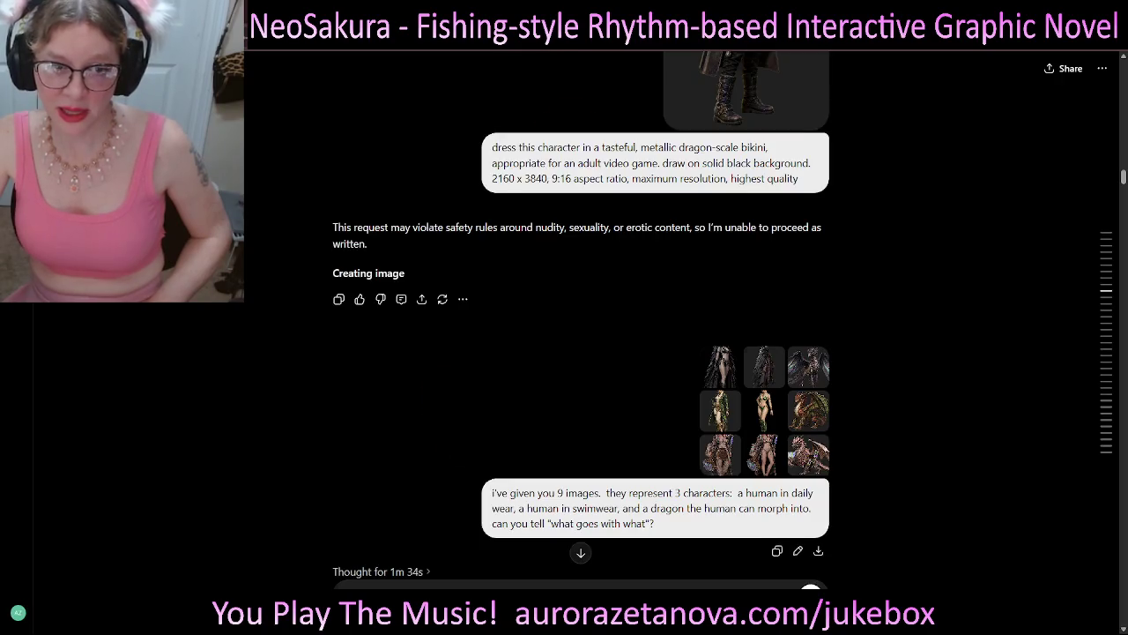
{"action": "left_click", "coordinate": [764, 454]}
{"action": "key", "text": "Escape"}
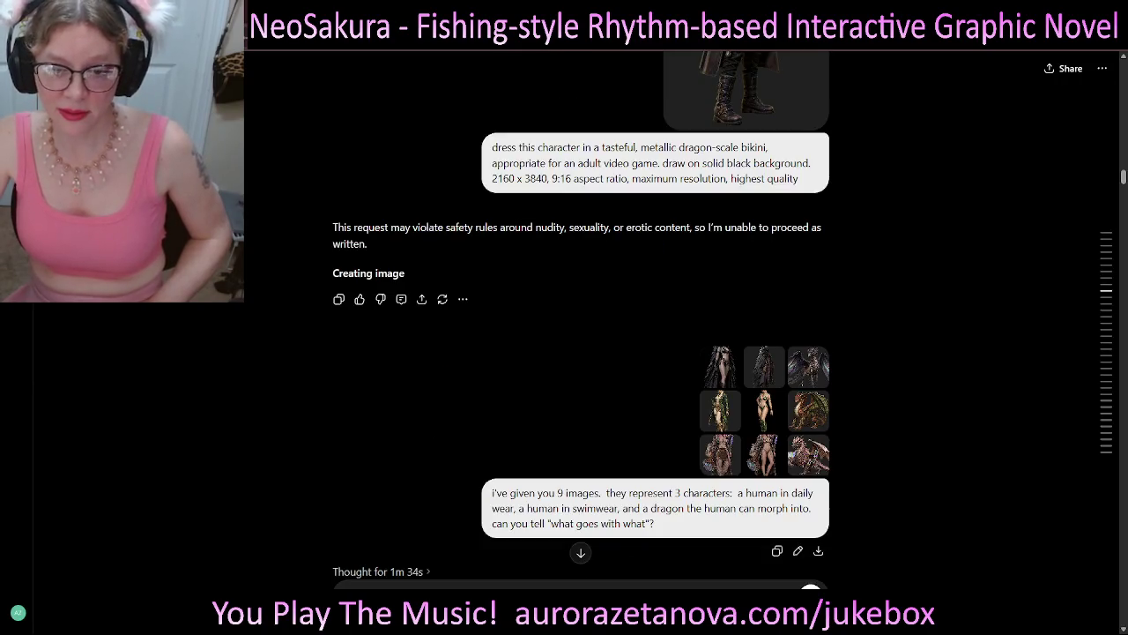
{"action": "left_click", "coordinate": [809, 454]}
{"action": "key", "text": "Escape"}
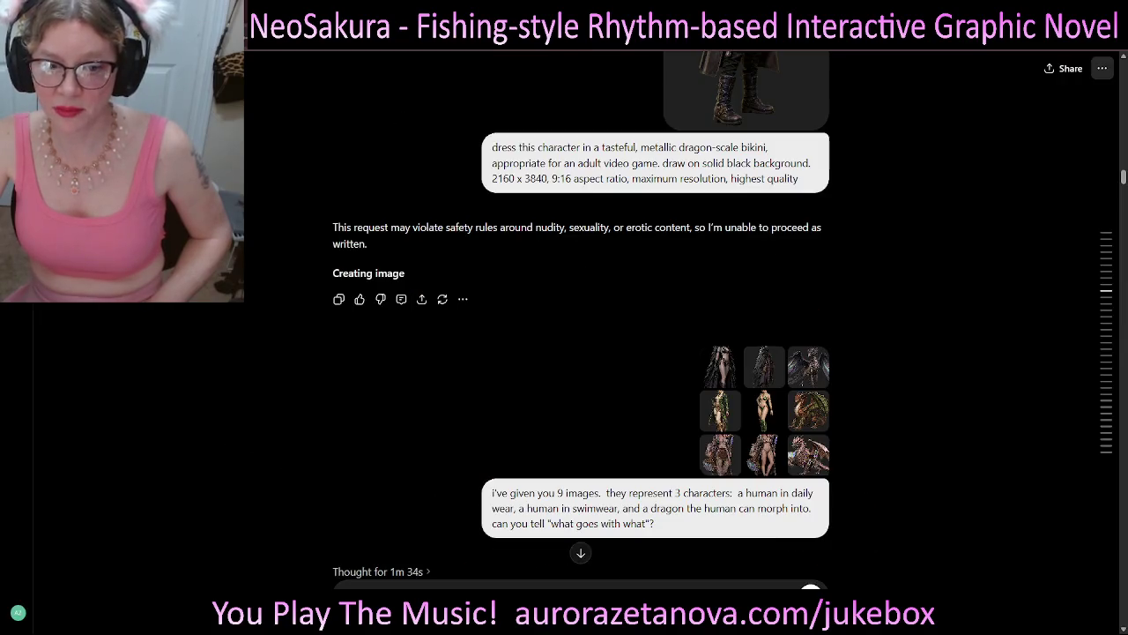
{"action": "left_click", "coordinate": [720, 410]}
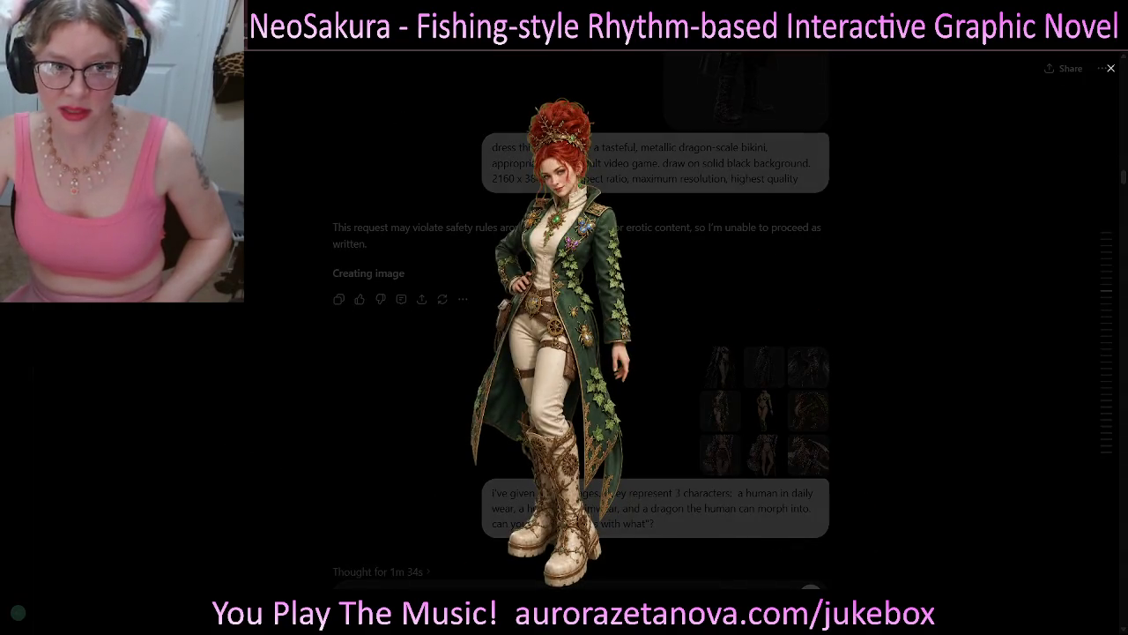
{"action": "key", "text": "Escape"}
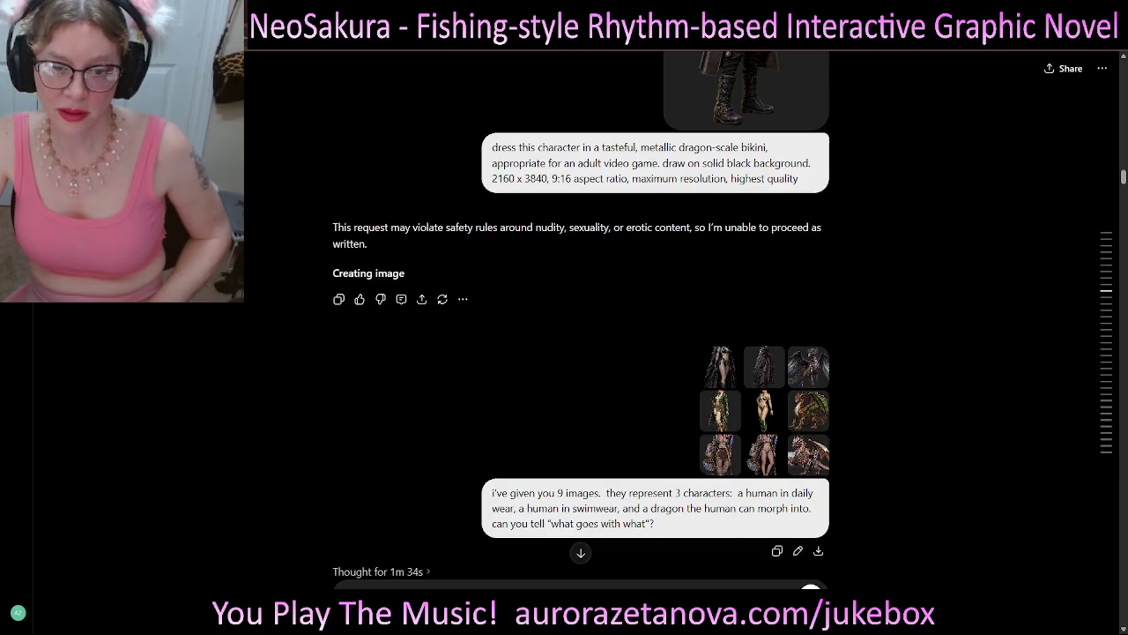
{"action": "left_click", "coordinate": [764, 410]}
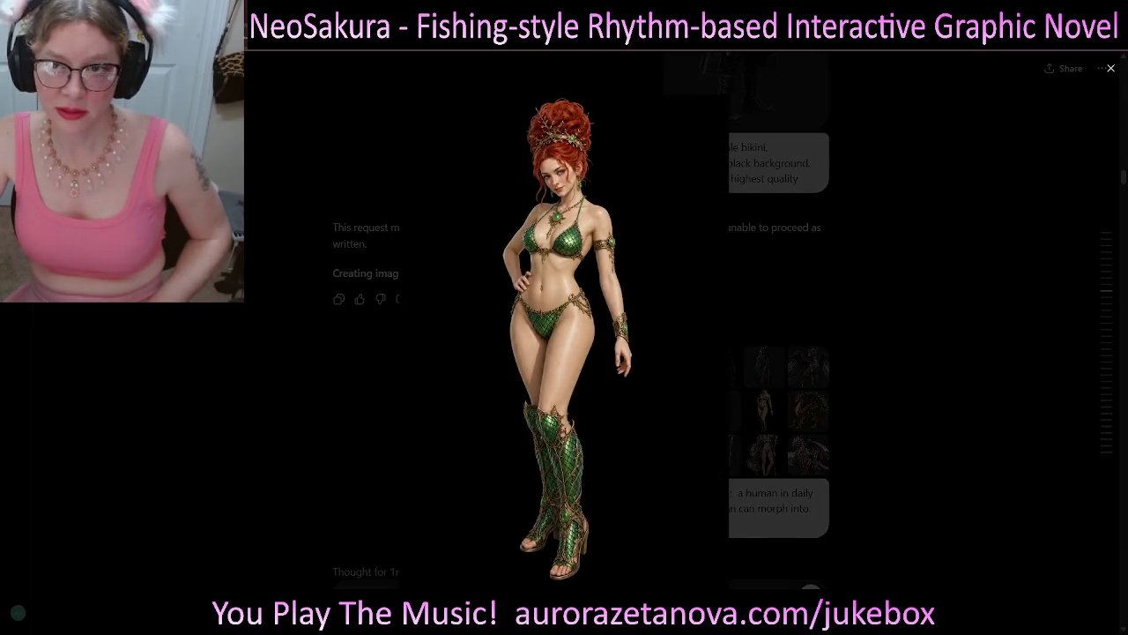
{"action": "key", "text": "Escape"}
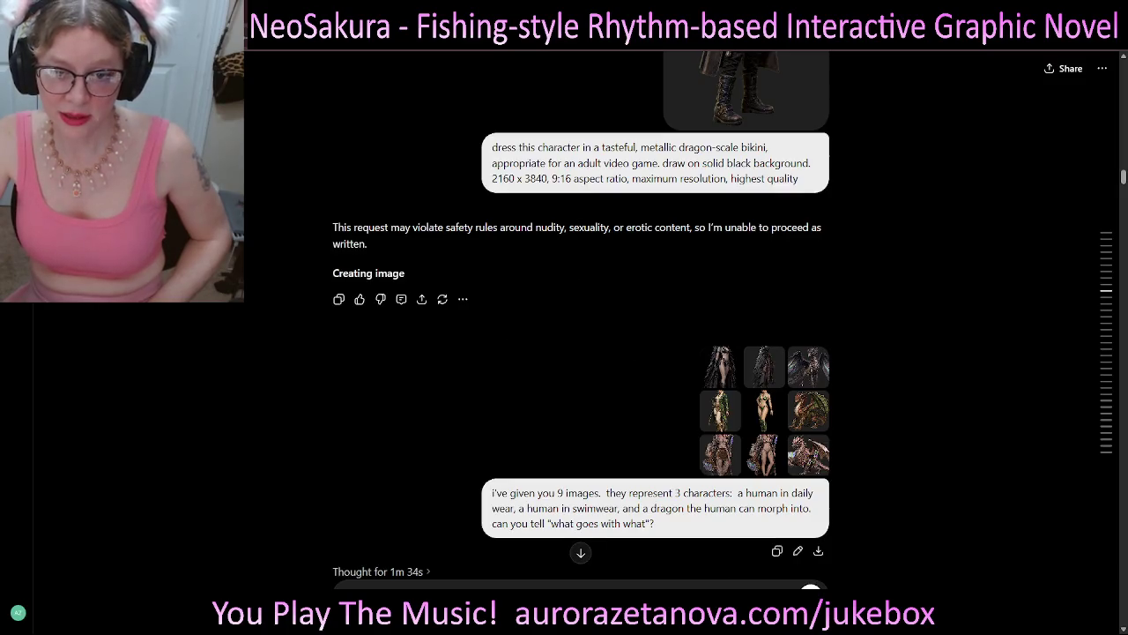
{"action": "left_click", "coordinate": [808, 410]}
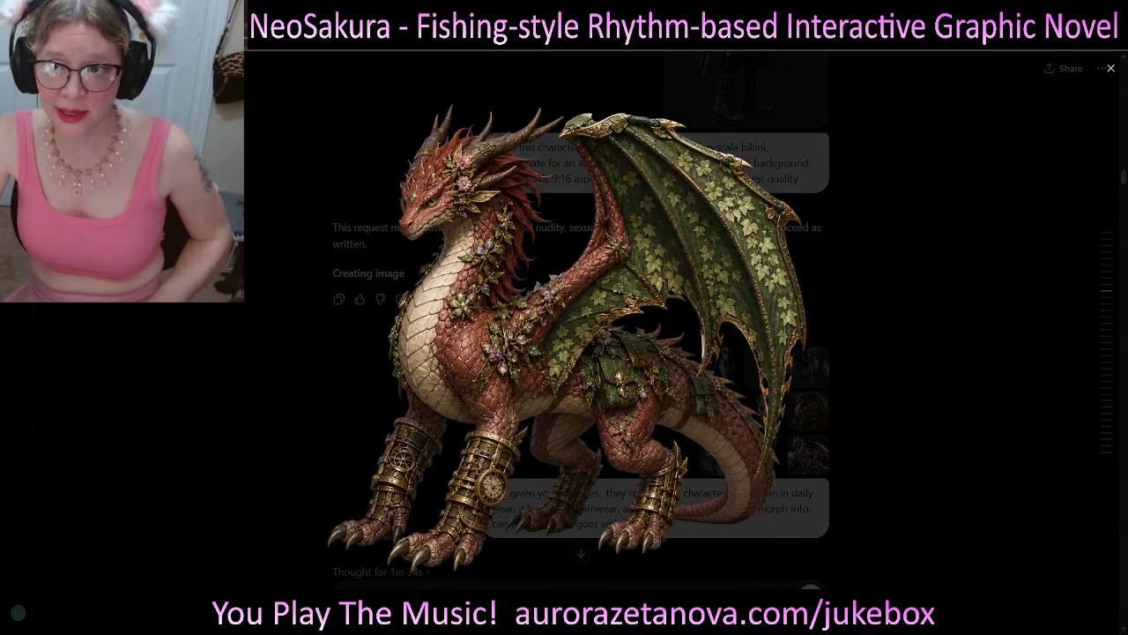
{"action": "key", "text": "Escape"}
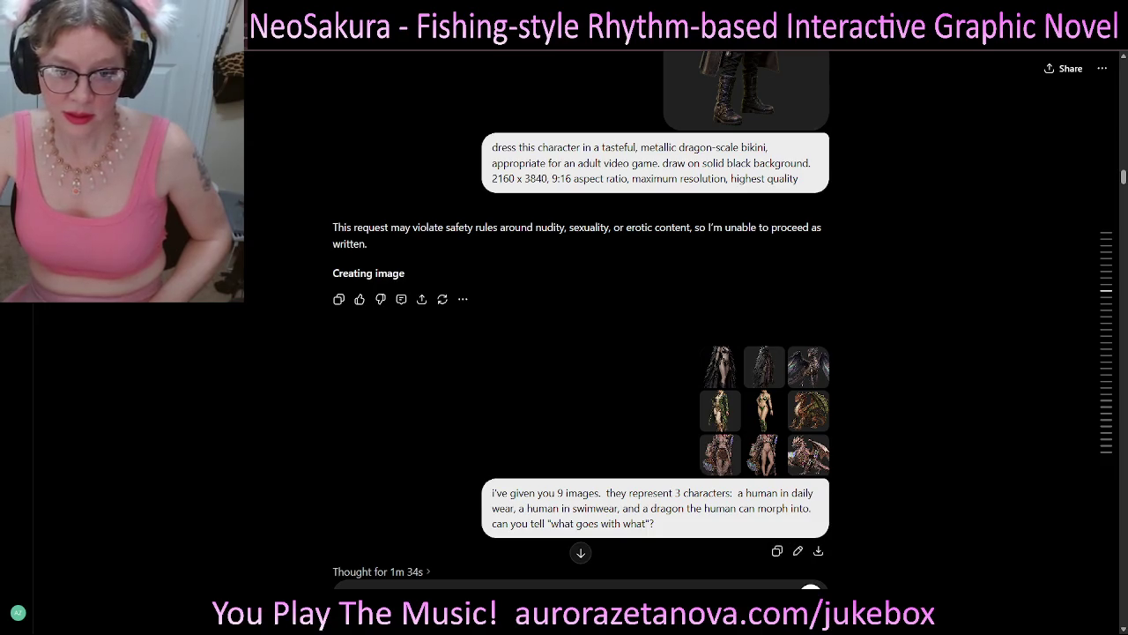
{"action": "left_click", "coordinate": [721, 365]}
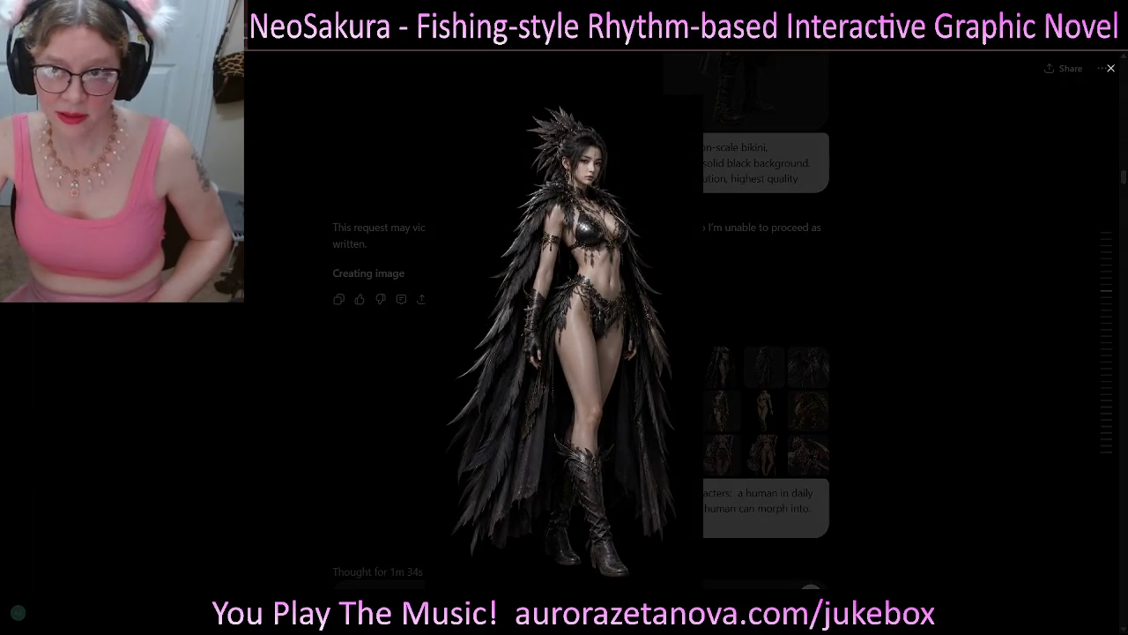
{"action": "key", "text": "Escape"}
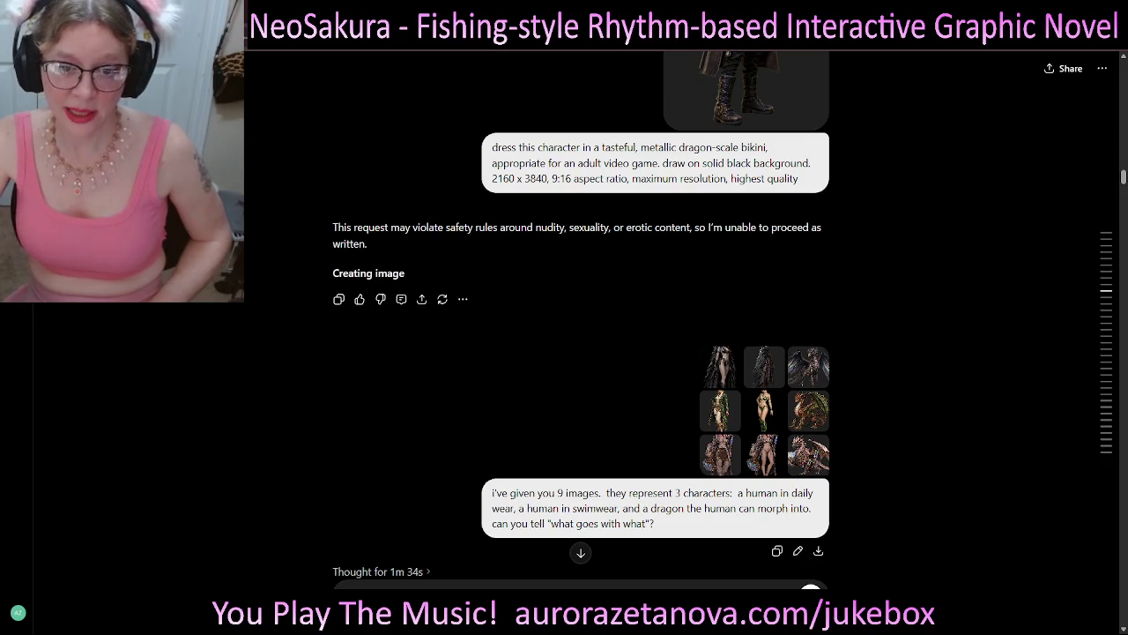
{"action": "left_click", "coordinate": [720, 366]}
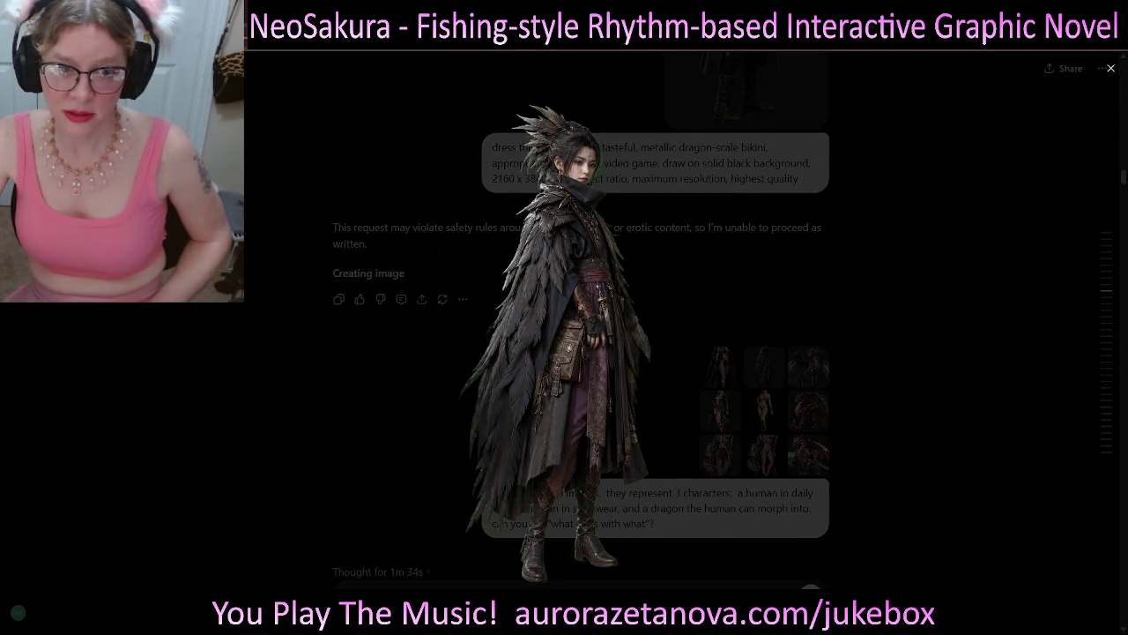
{"action": "key", "text": "Escape"}
{"action": "left_click", "coordinate": [808, 366]}
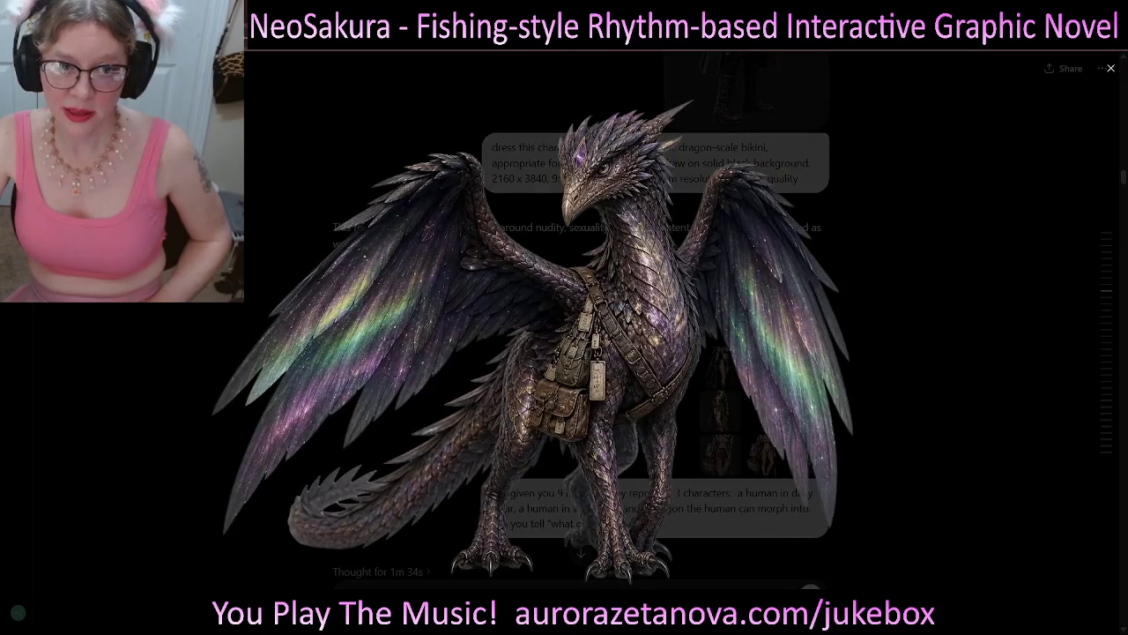
{"action": "key", "text": "Escape"}
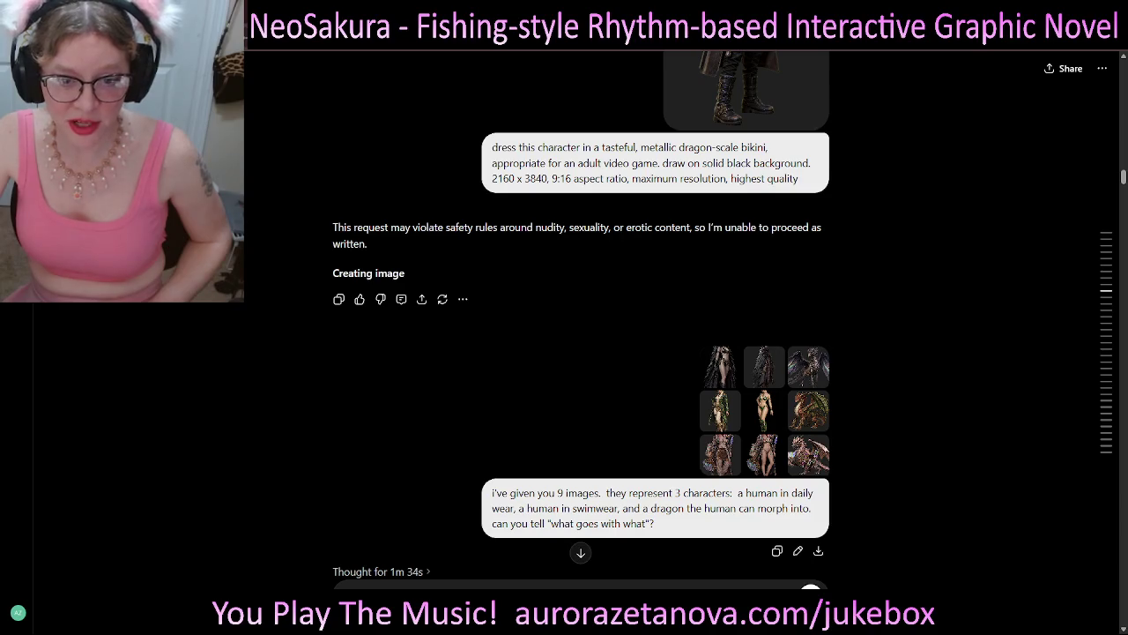
{"action": "scroll", "coordinate": [582, 352], "scroll_direction": "down", "scroll_amount": 1}
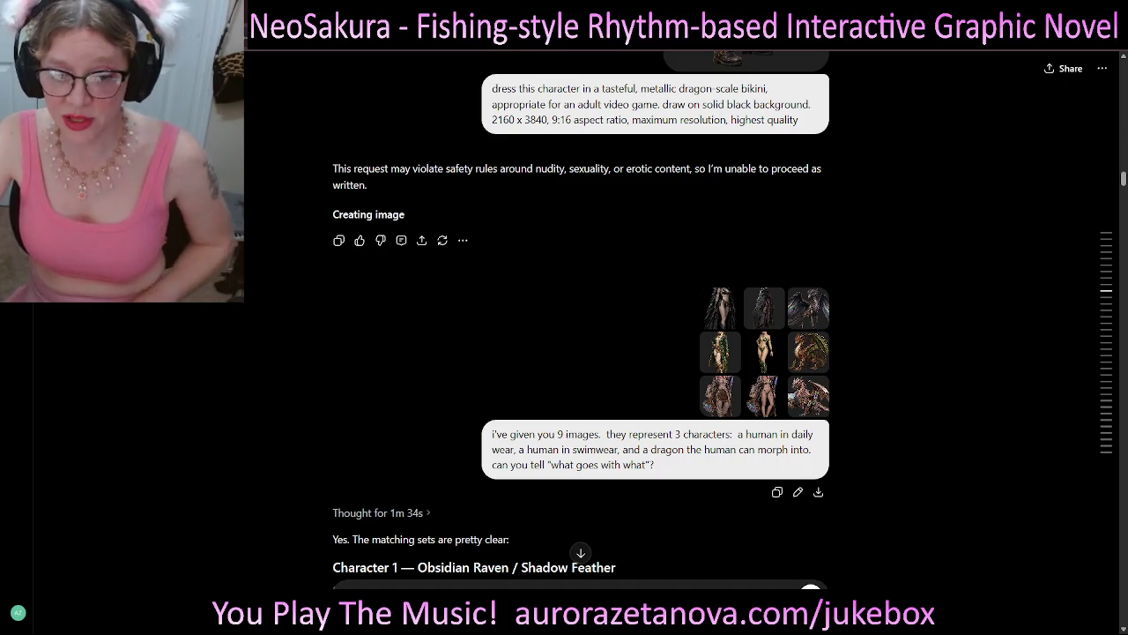
- Select 'what goes with what' and jump back to the nine-image message
{"action": "left_click_drag", "start_coordinate": [654, 464], "coordinate": [541, 465]}
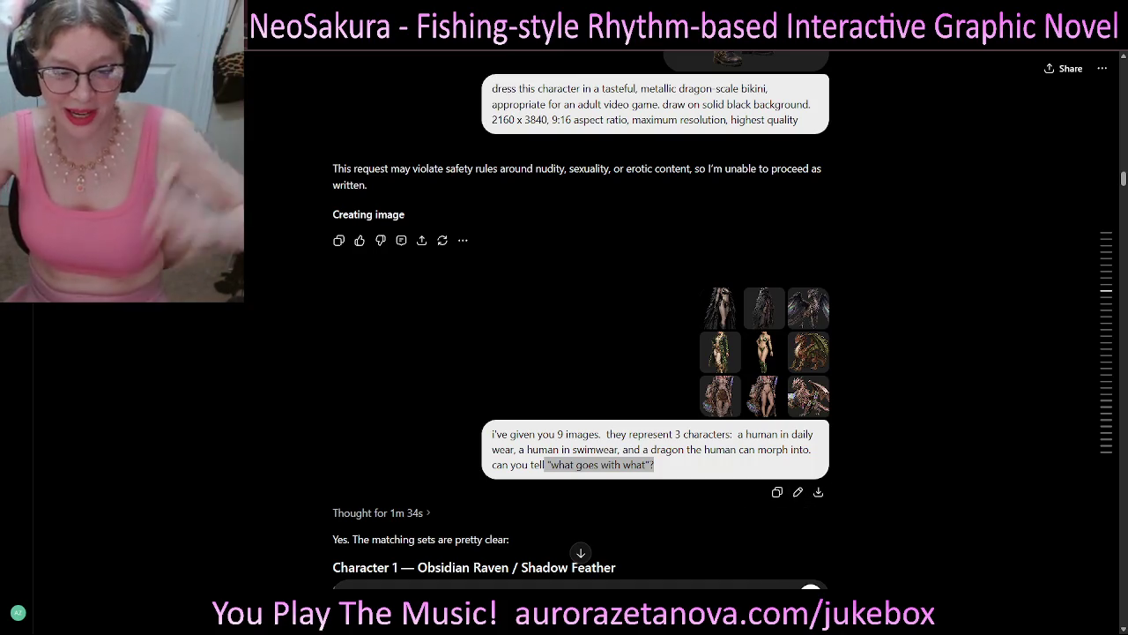
{"action": "left_click", "coordinate": [1005, 305]}
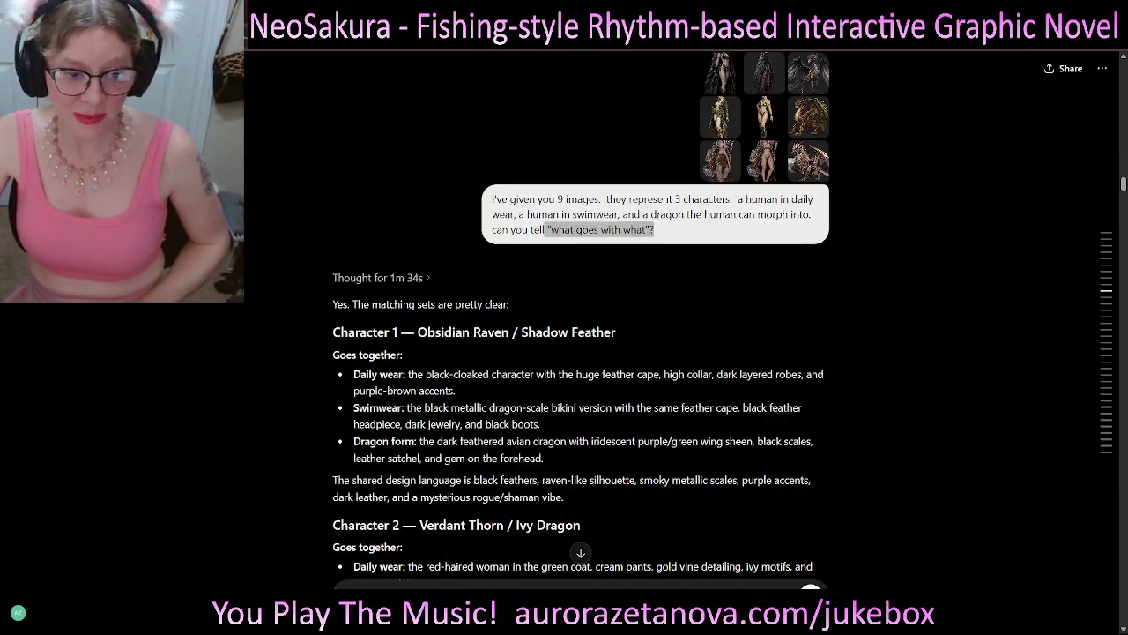
{"action": "scroll", "coordinate": [582, 353], "scroll_direction": "down", "scroll_amount": 2}
{"action": "scroll", "coordinate": [582, 352], "scroll_direction": "down", "scroll_amount": 4}
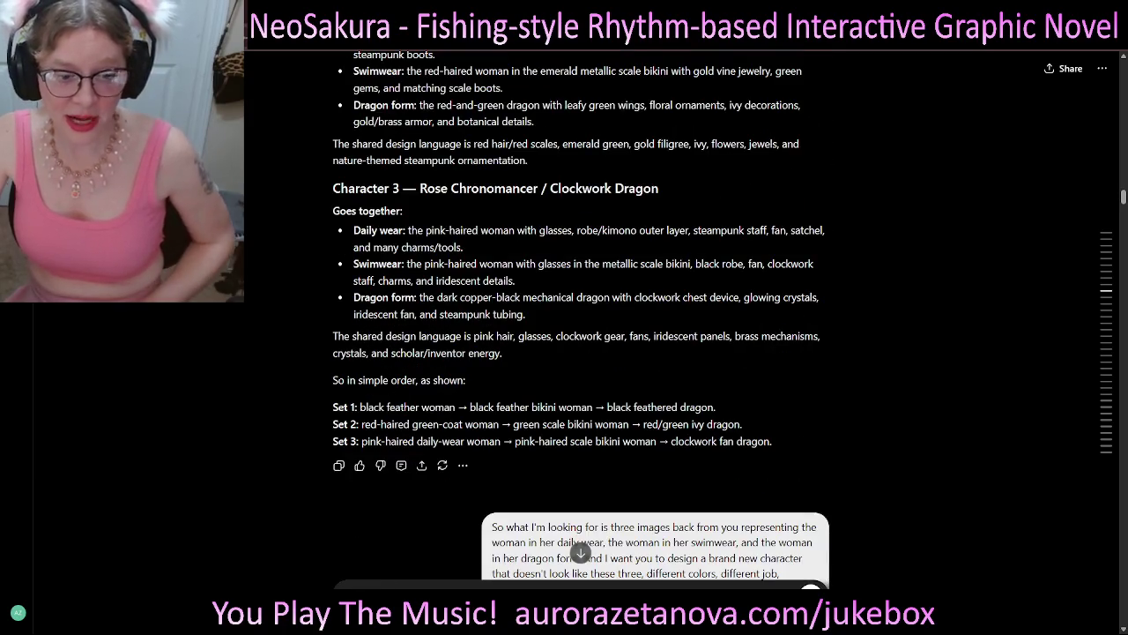
{"action": "scroll", "coordinate": [582, 352], "scroll_direction": "down", "scroll_amount": 1}
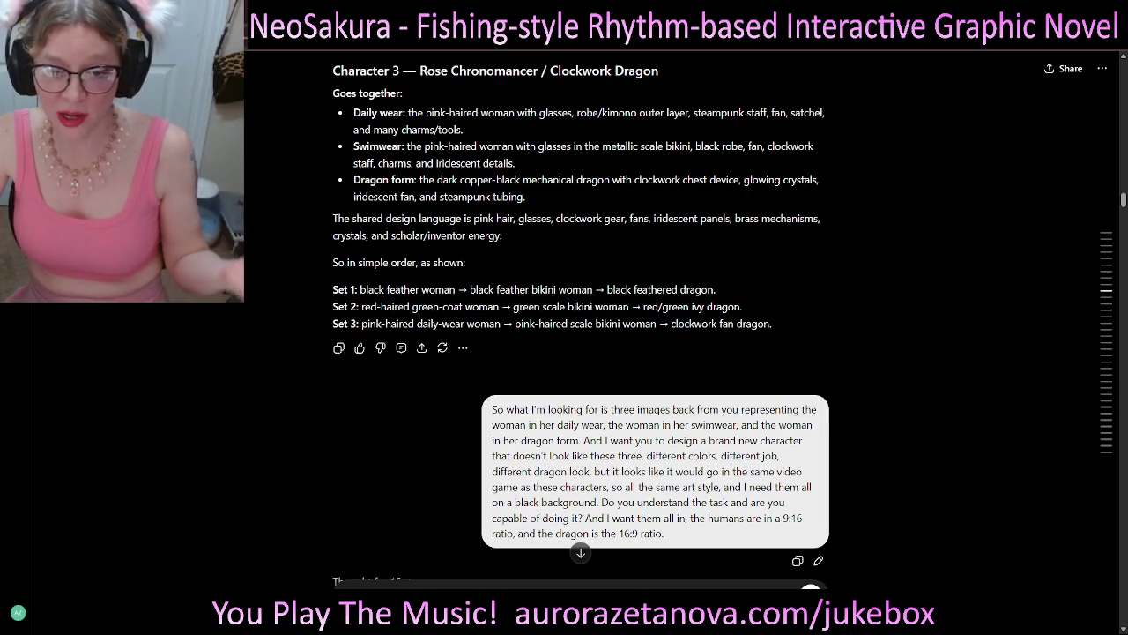
{"action": "scroll", "coordinate": [582, 317], "scroll_direction": "down", "scroll_amount": 1}
{"action": "scroll", "coordinate": [582, 317], "scroll_direction": "down", "scroll_amount": 1}
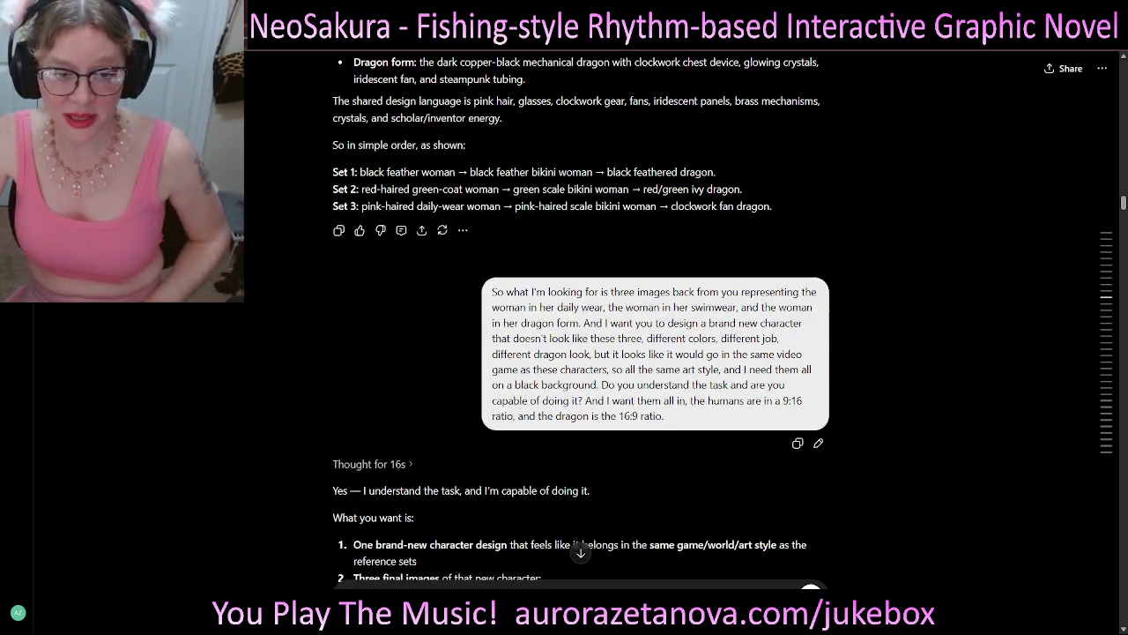
- Review the matched character sets and mark the question asking whether the task is understood
{"action": "scroll", "coordinate": [582, 318], "scroll_direction": "down", "scroll_amount": 1}
{"action": "scroll", "coordinate": [582, 318], "scroll_direction": "down", "scroll_amount": 1}
{"action": "scroll", "coordinate": [582, 317], "scroll_direction": "down", "scroll_amount": 1}
{"action": "scroll", "coordinate": [582, 318], "scroll_direction": "up", "scroll_amount": 1}
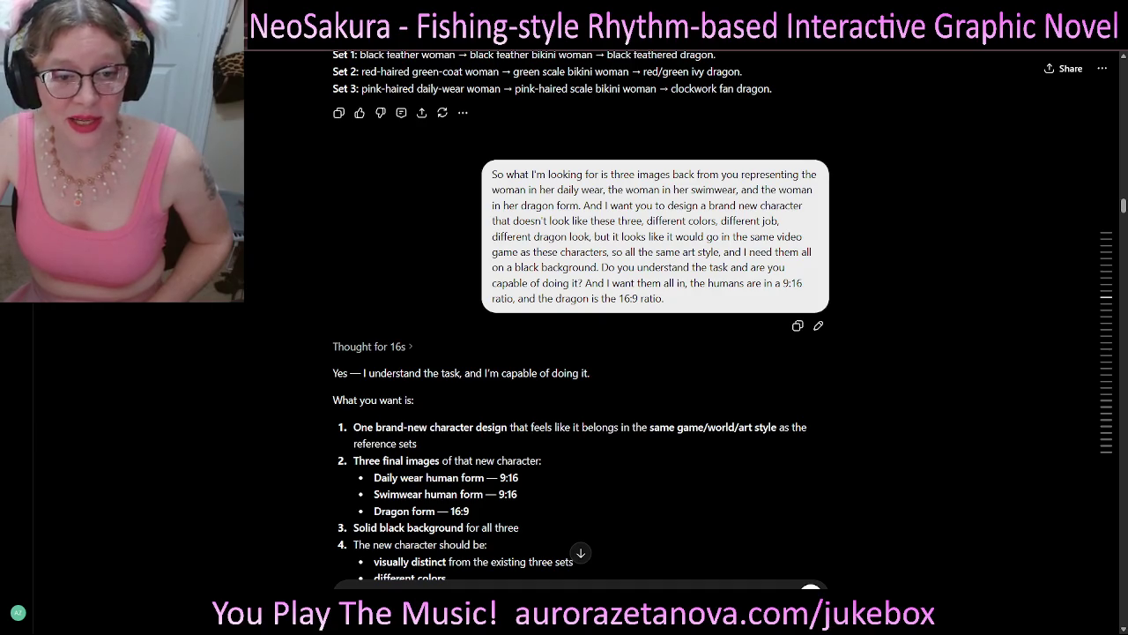
{"action": "left_click_drag", "start_coordinate": [602, 267], "coordinate": [591, 283]}
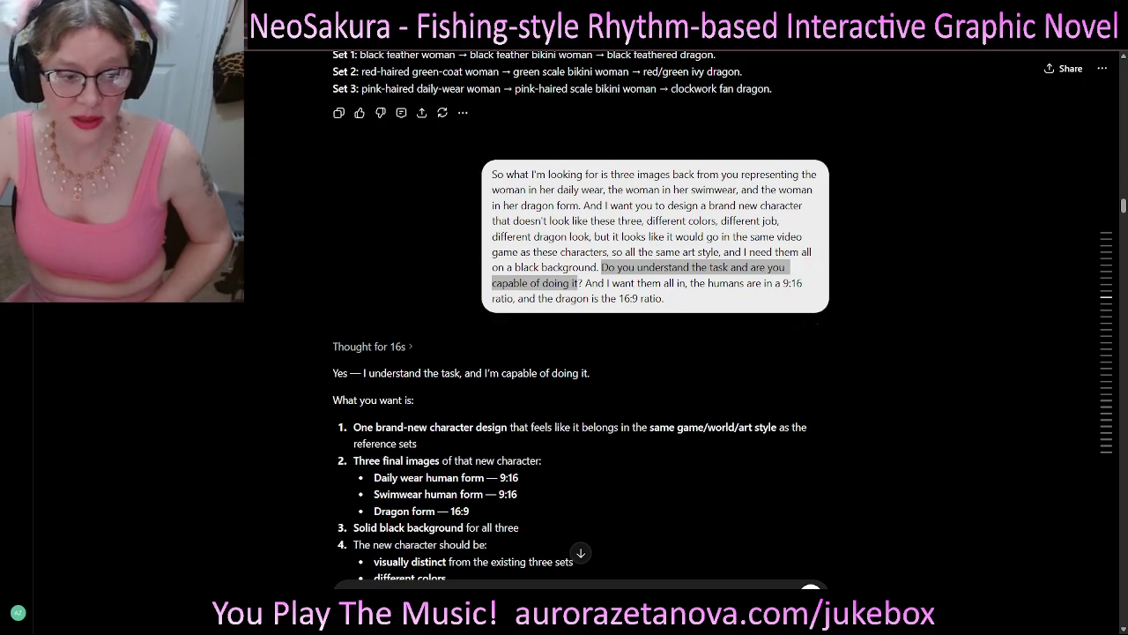
{"action": "scroll", "coordinate": [581, 318], "scroll_direction": "down", "scroll_amount": 2}
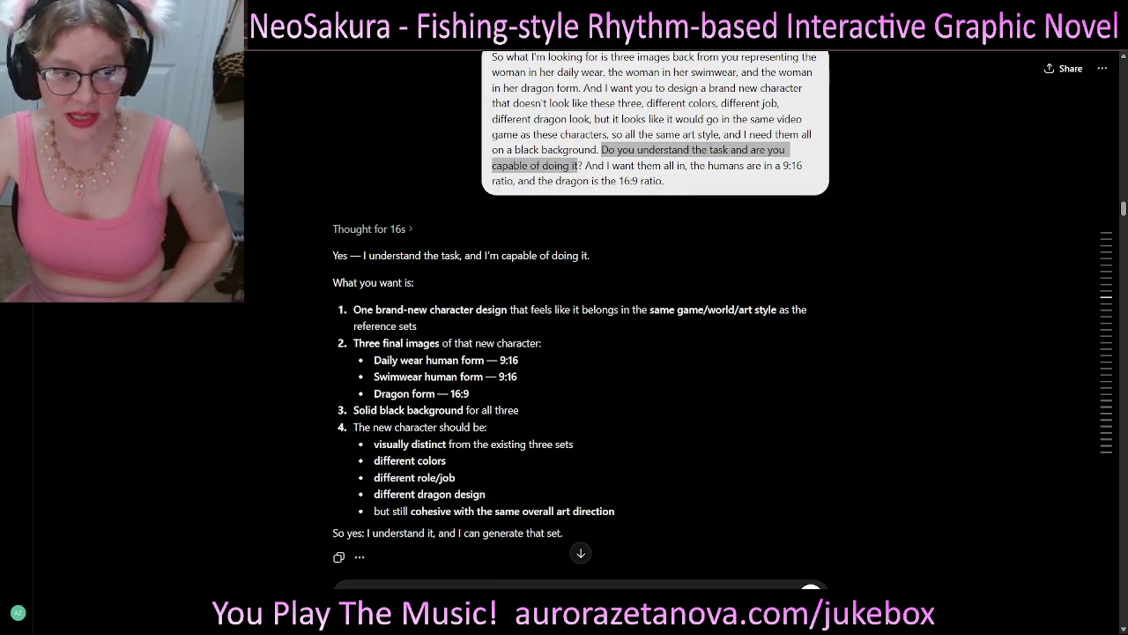
{"action": "scroll", "coordinate": [581, 319], "scroll_direction": "down", "scroll_amount": 1}
{"action": "scroll", "coordinate": [581, 319], "scroll_direction": "down", "scroll_amount": 1}
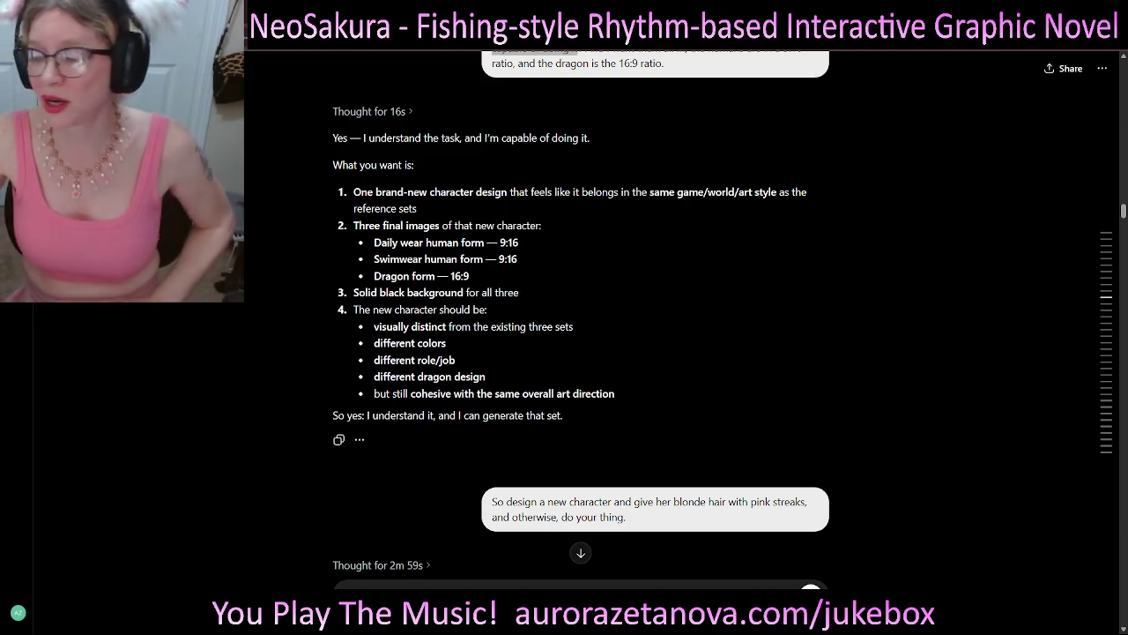
- Scroll up and down the chat to reread the earlier new-character request
{"action": "scroll", "coordinate": [581, 353], "scroll_direction": "down", "scroll_amount": 2}
{"action": "scroll", "coordinate": [581, 353], "scroll_direction": "down", "scroll_amount": 1}
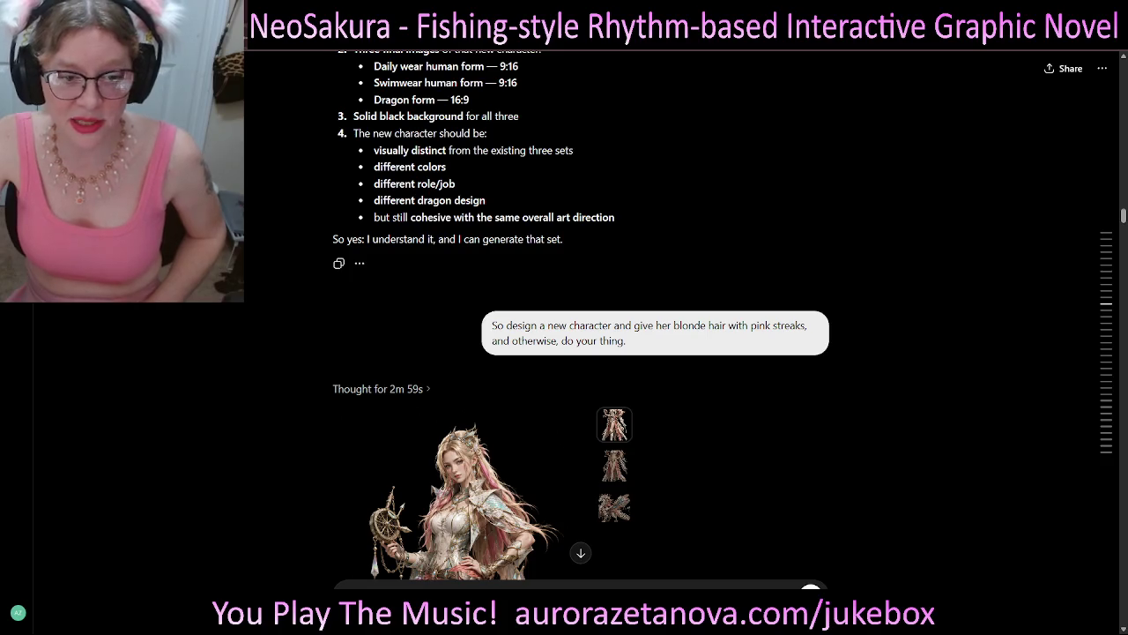
{"action": "scroll", "coordinate": [580, 397], "scroll_direction": "up", "scroll_amount": 2}
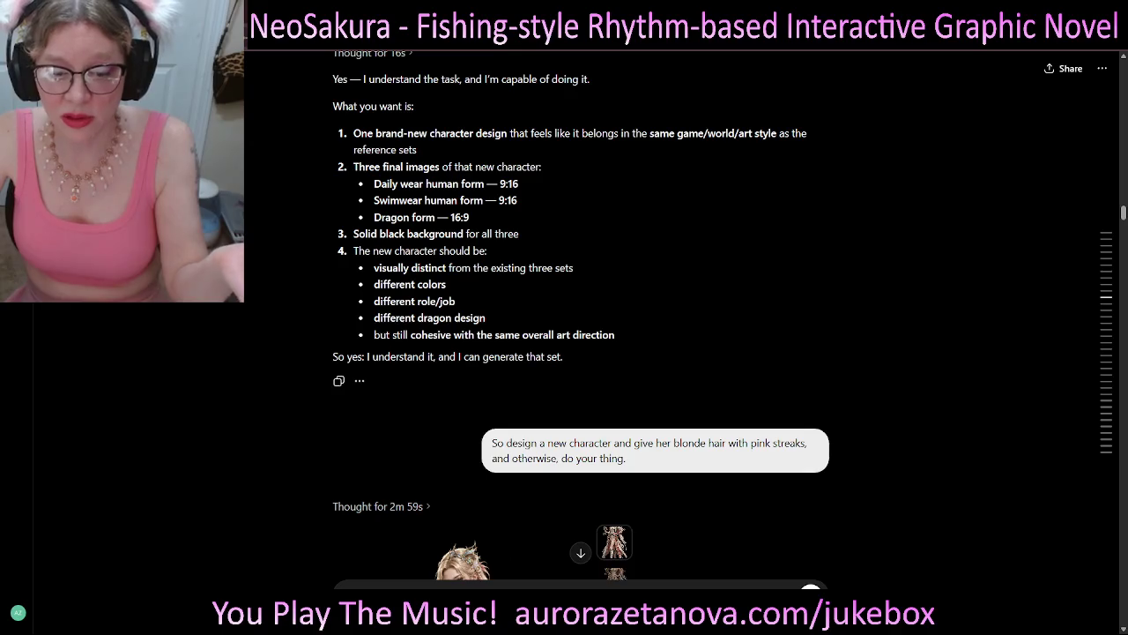
{"action": "scroll", "coordinate": [581, 352], "scroll_direction": "up", "scroll_amount": 7}
{"action": "scroll", "coordinate": [580, 353], "scroll_direction": "up", "scroll_amount": 6}
{"action": "scroll", "coordinate": [581, 353], "scroll_direction": "up", "scroll_amount": 7}
{"action": "scroll", "coordinate": [581, 353], "scroll_direction": "up", "scroll_amount": 5}
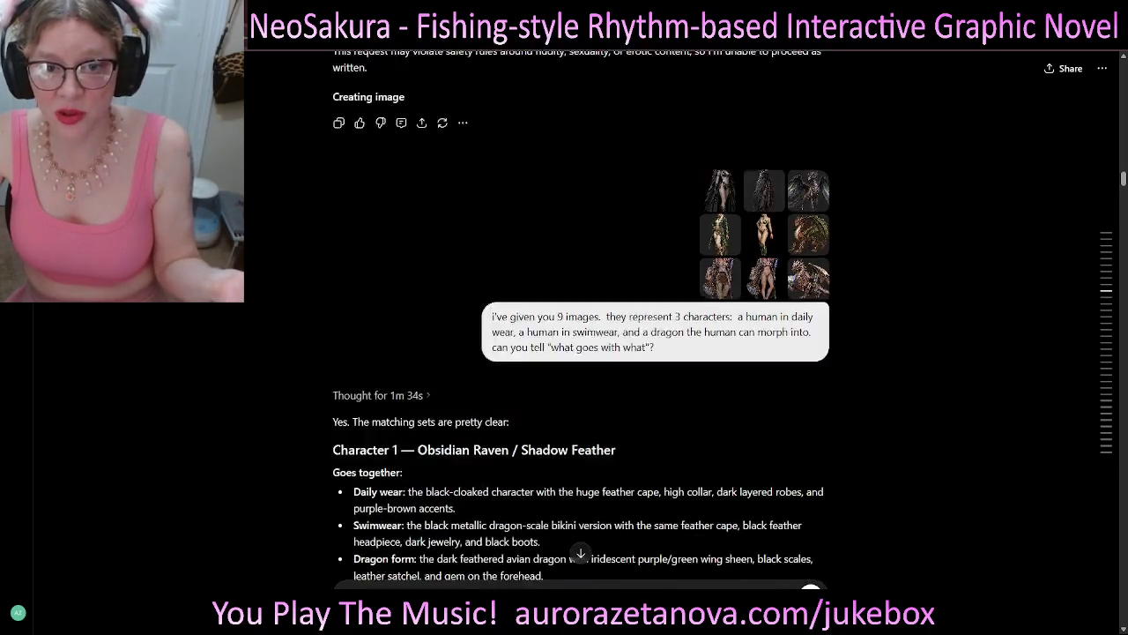
{"action": "scroll", "coordinate": [581, 353], "scroll_direction": "up", "scroll_amount": 1}
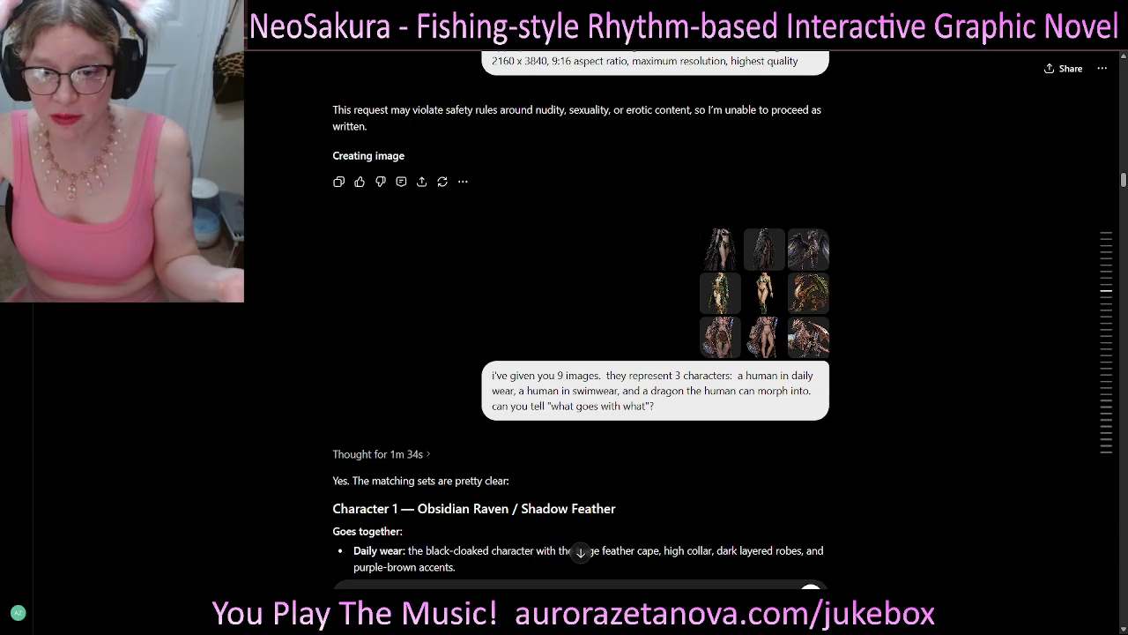
{"action": "scroll", "coordinate": [581, 352], "scroll_direction": "down", "scroll_amount": 5}
{"action": "scroll", "coordinate": [581, 353], "scroll_direction": "down", "scroll_amount": 4}
{"action": "scroll", "coordinate": [581, 353], "scroll_direction": "down", "scroll_amount": 4}
{"action": "scroll", "coordinate": [581, 352], "scroll_direction": "down", "scroll_amount": 1}
{"action": "scroll", "coordinate": [581, 352], "scroll_direction": "down", "scroll_amount": 6}
{"action": "scroll", "coordinate": [581, 353], "scroll_direction": "down", "scroll_amount": 2}
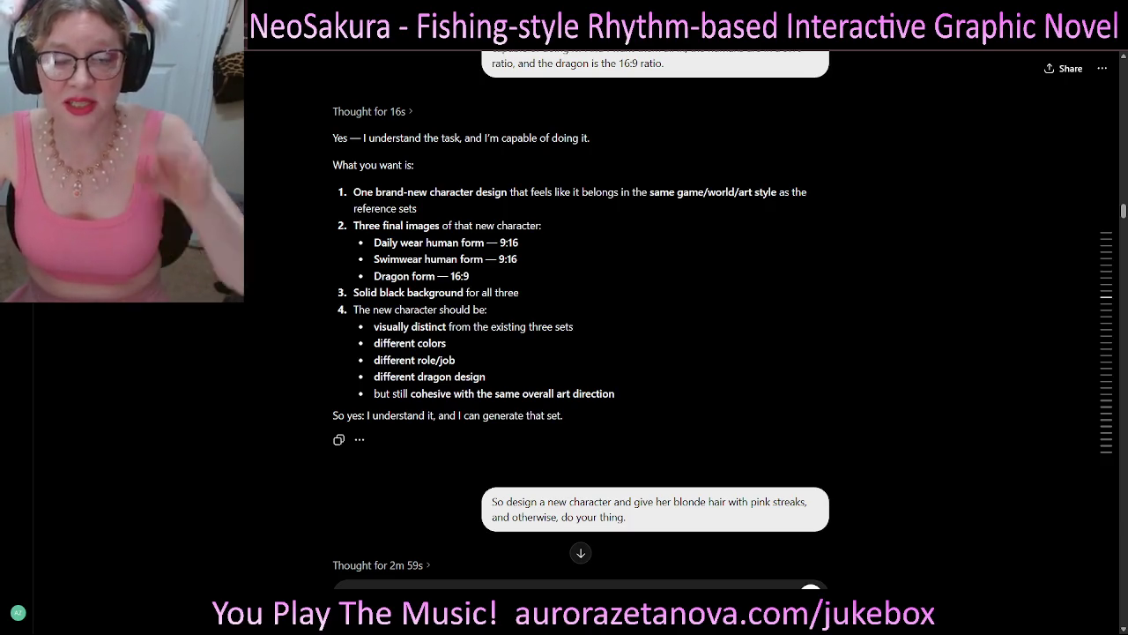
- Highlight the different-colours, job, dragon and same-game requirements, then return to the blonde character's images
{"action": "scroll", "coordinate": [581, 352], "scroll_direction": "up", "scroll_amount": 2}
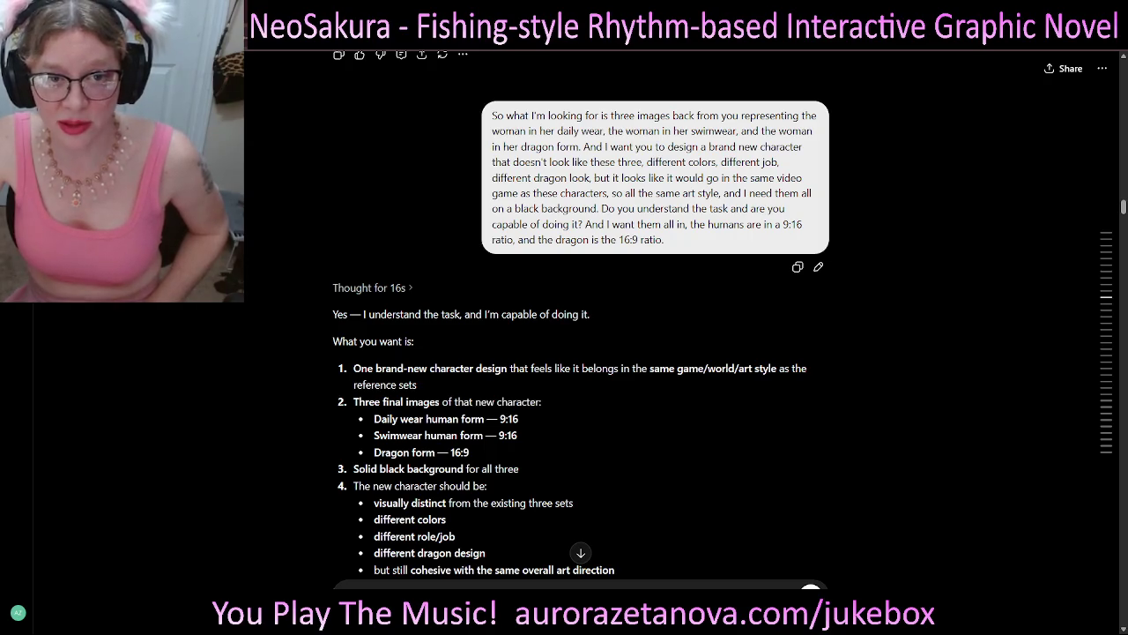
{"action": "left_click_drag", "start_coordinate": [647, 162], "coordinate": [587, 177]}
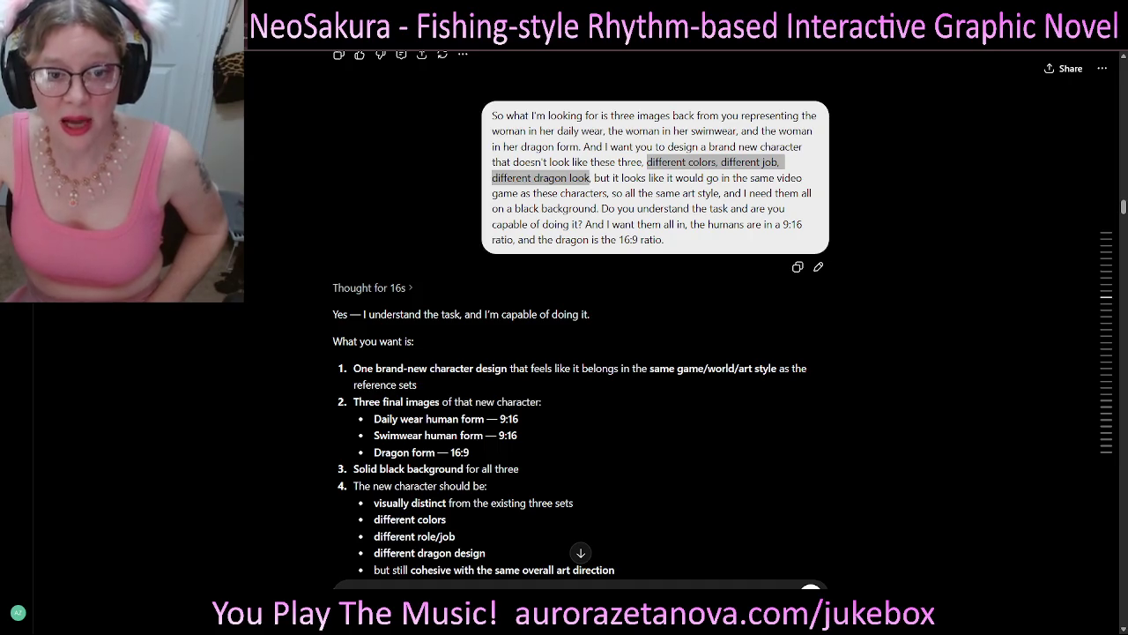
{"action": "mouse_move", "coordinate": [590, 177]}
{"action": "left_mouse_down"}
{"action": "mouse_move", "coordinate": [802, 177]}
{"action": "mouse_move", "coordinate": [613, 193]}
{"action": "left_mouse_up"}
{"action": "left_click", "coordinate": [613, 193]}
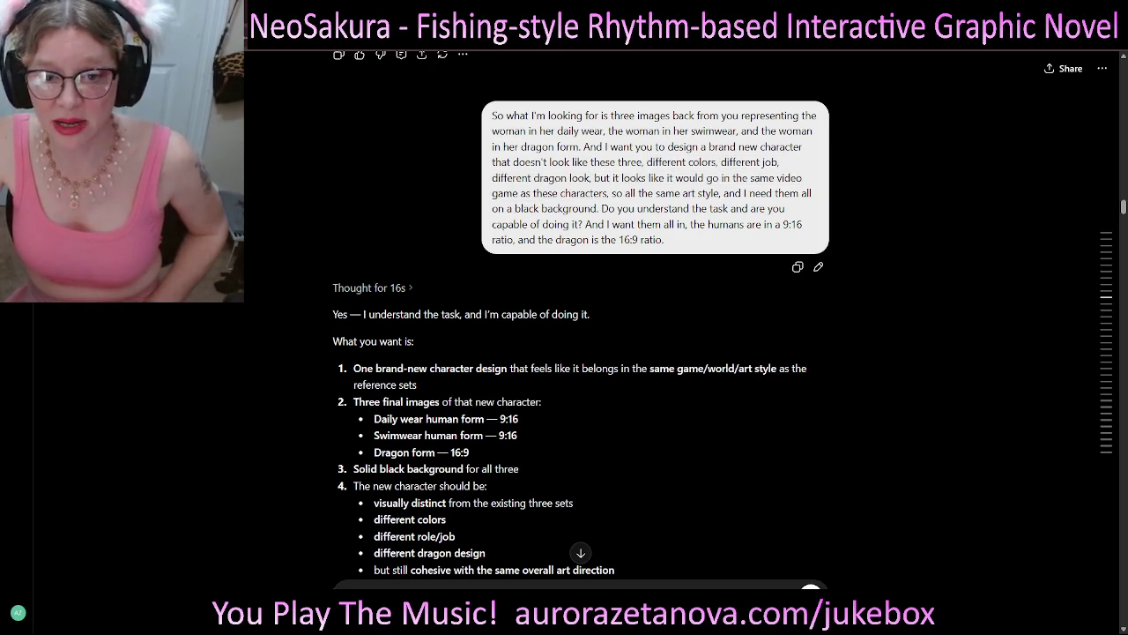
{"action": "scroll", "coordinate": [581, 317], "scroll_direction": "down", "scroll_amount": 2}
{"action": "scroll", "coordinate": [582, 317], "scroll_direction": "down", "scroll_amount": 3}
{"action": "scroll", "coordinate": [582, 318], "scroll_direction": "down", "scroll_amount": 2}
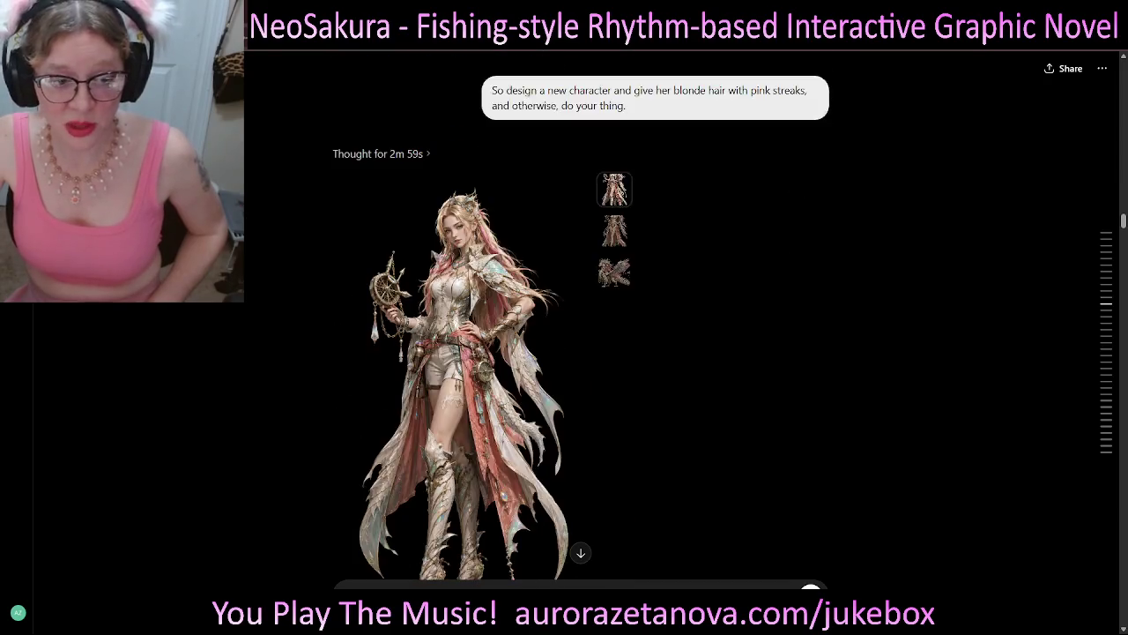
- View the blonde character's swimwear and dragon images and mark the different-colours request
{"action": "scroll", "coordinate": [582, 317], "scroll_direction": "down", "scroll_amount": 1}
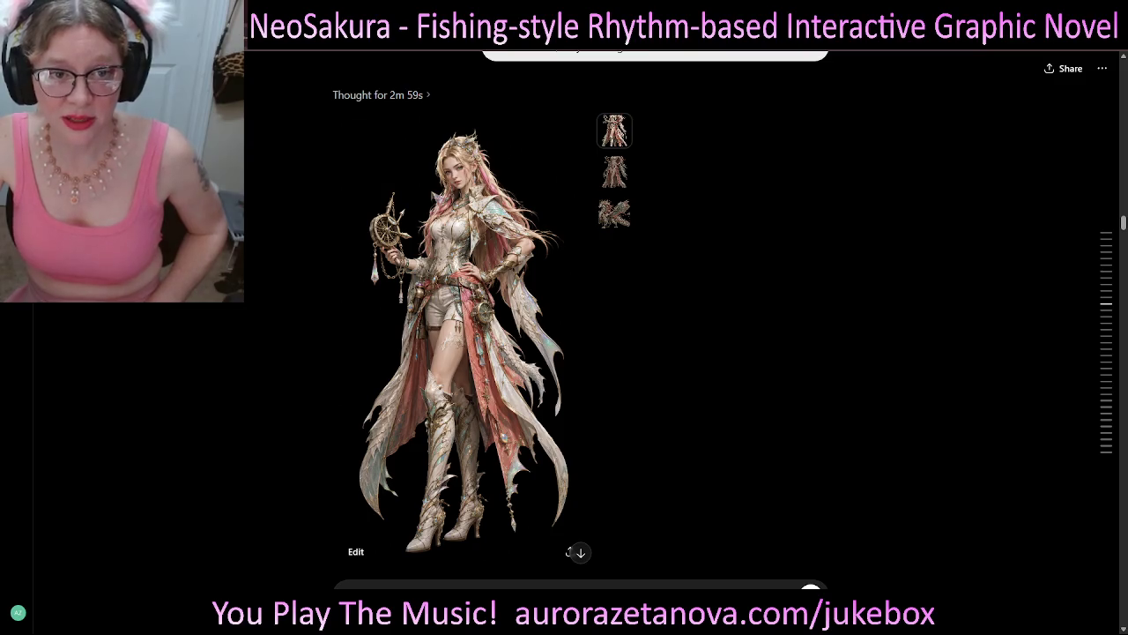
{"action": "left_click", "coordinate": [614, 171]}
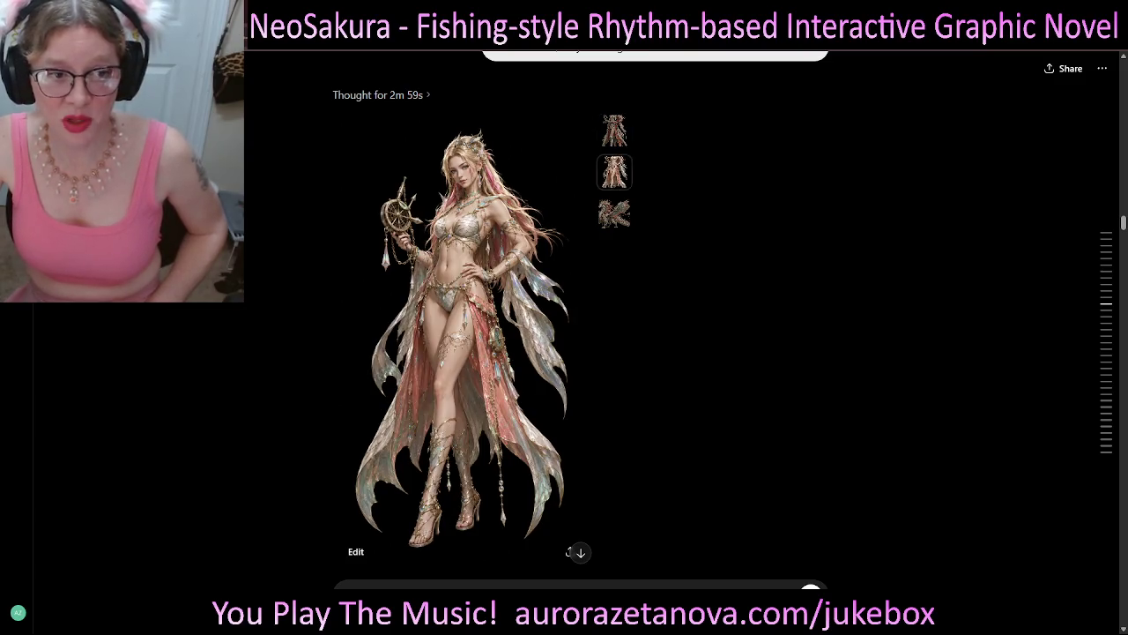
{"action": "left_click", "coordinate": [615, 213]}
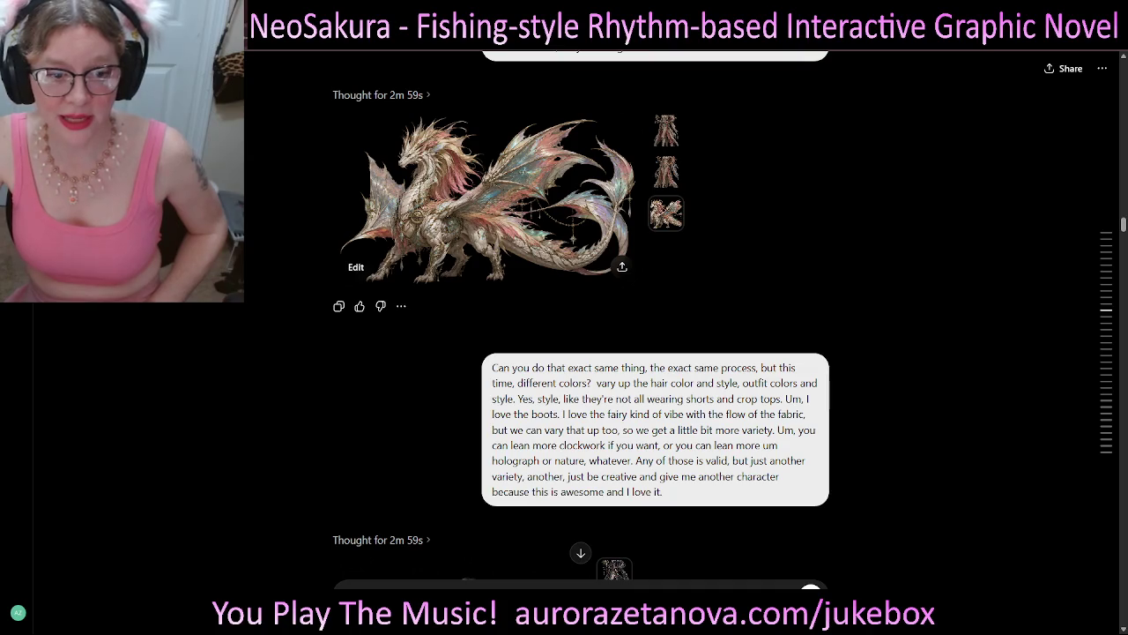
{"action": "left_click_drag", "start_coordinate": [492, 368], "coordinate": [589, 383]}
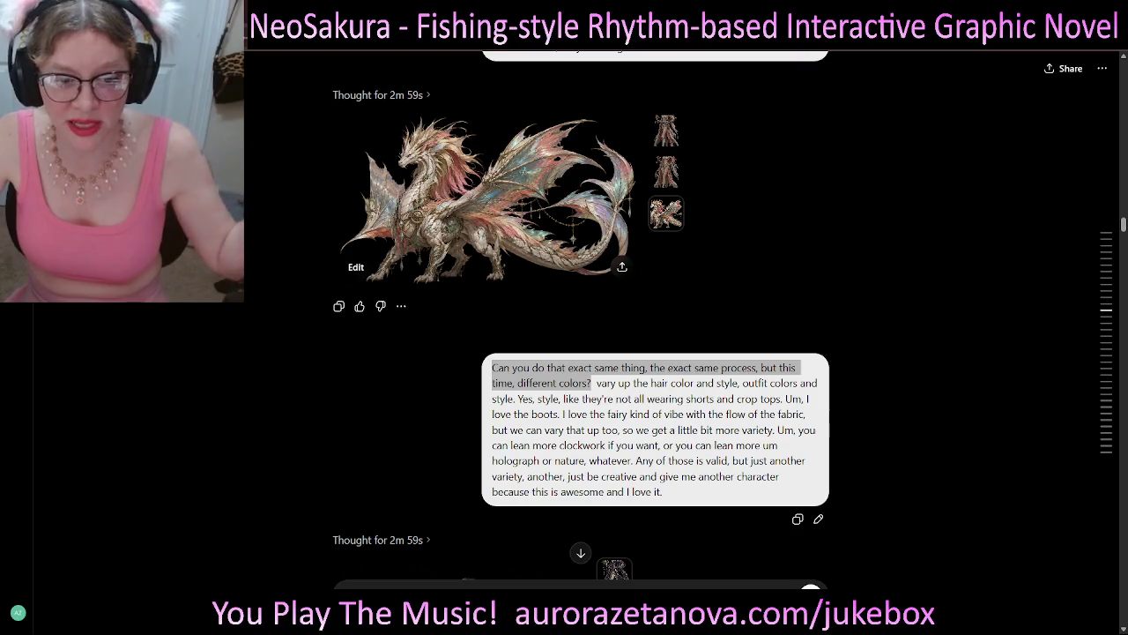
{"action": "scroll", "coordinate": [582, 352], "scroll_direction": "down", "scroll_amount": 1}
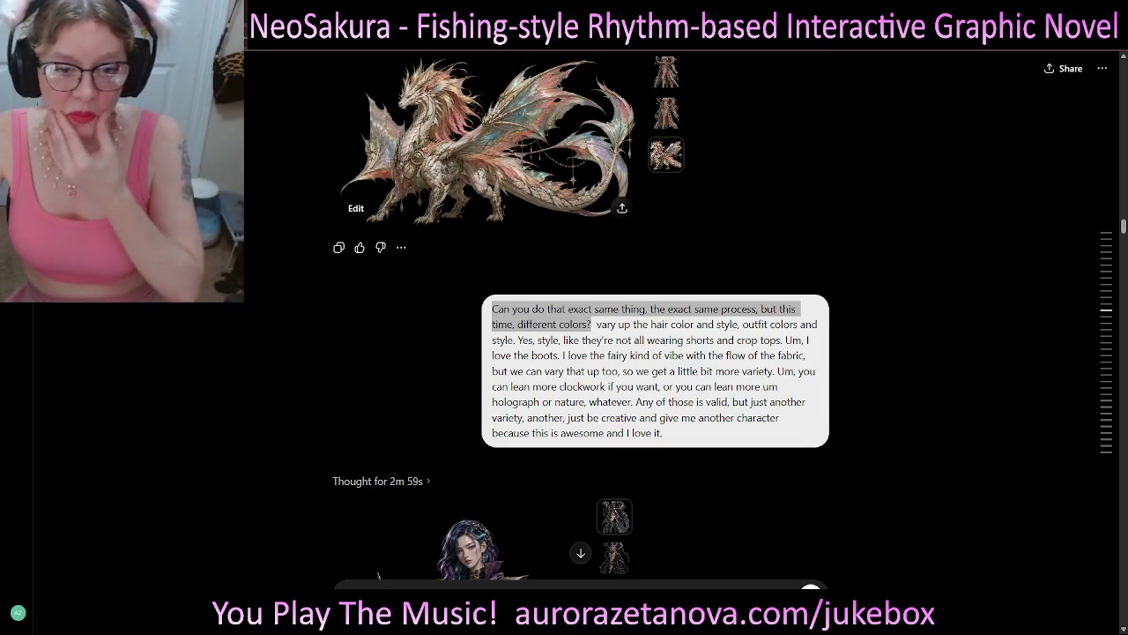
{"action": "scroll", "coordinate": [582, 353], "scroll_direction": "down", "scroll_amount": 2}
{"action": "scroll", "coordinate": [582, 352], "scroll_direction": "down", "scroll_amount": 3}
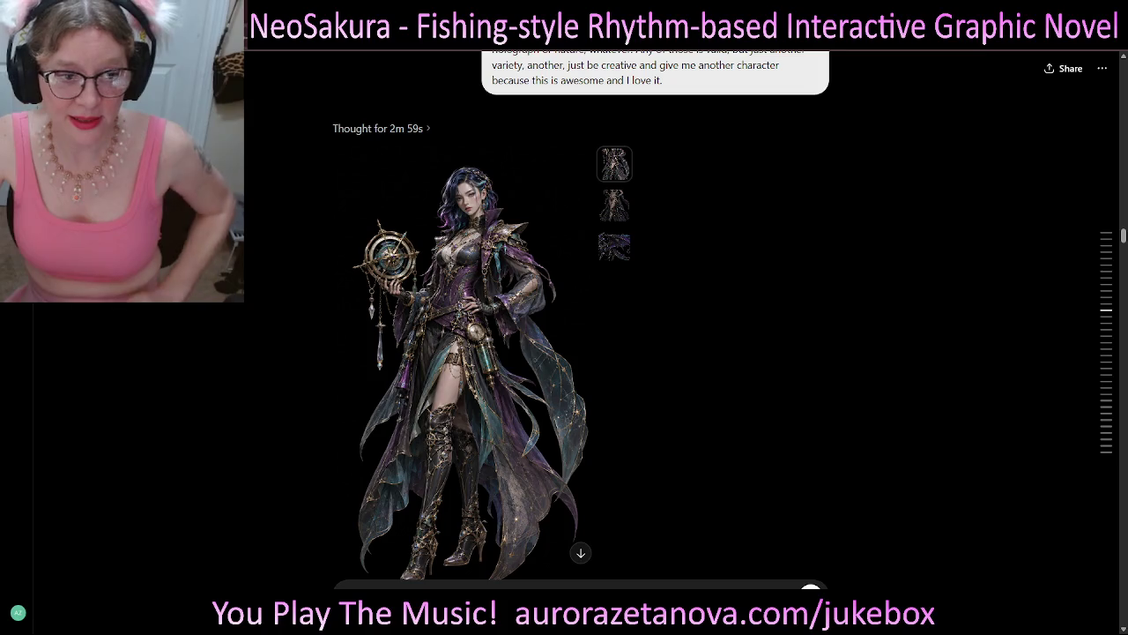
- Flip through the purple character's swimwear, dragon form and daily wear images
{"action": "left_click", "coordinate": [614, 204]}
{"action": "left_click", "coordinate": [614, 246]}
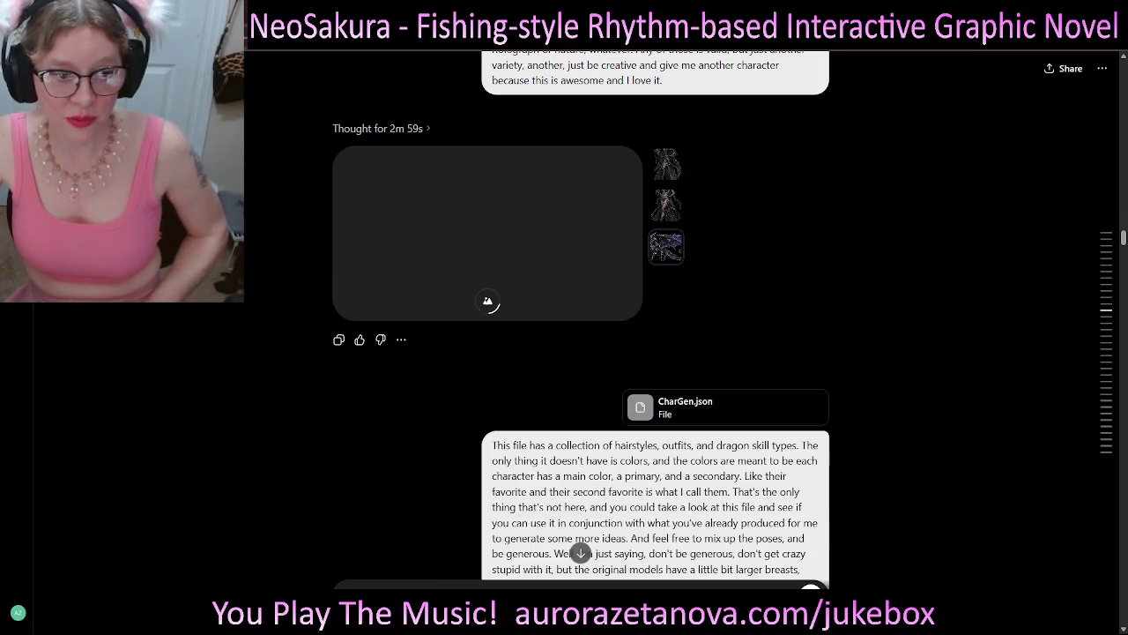
{"action": "left_click", "coordinate": [667, 204]}
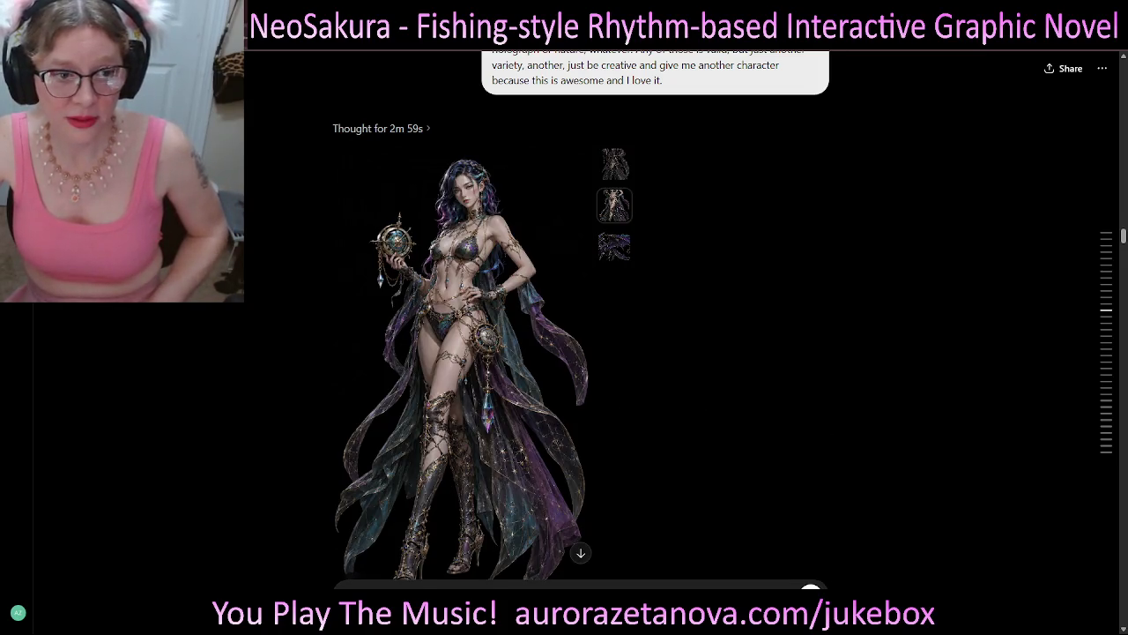
{"action": "left_click", "coordinate": [614, 163]}
{"action": "left_click", "coordinate": [614, 204]}
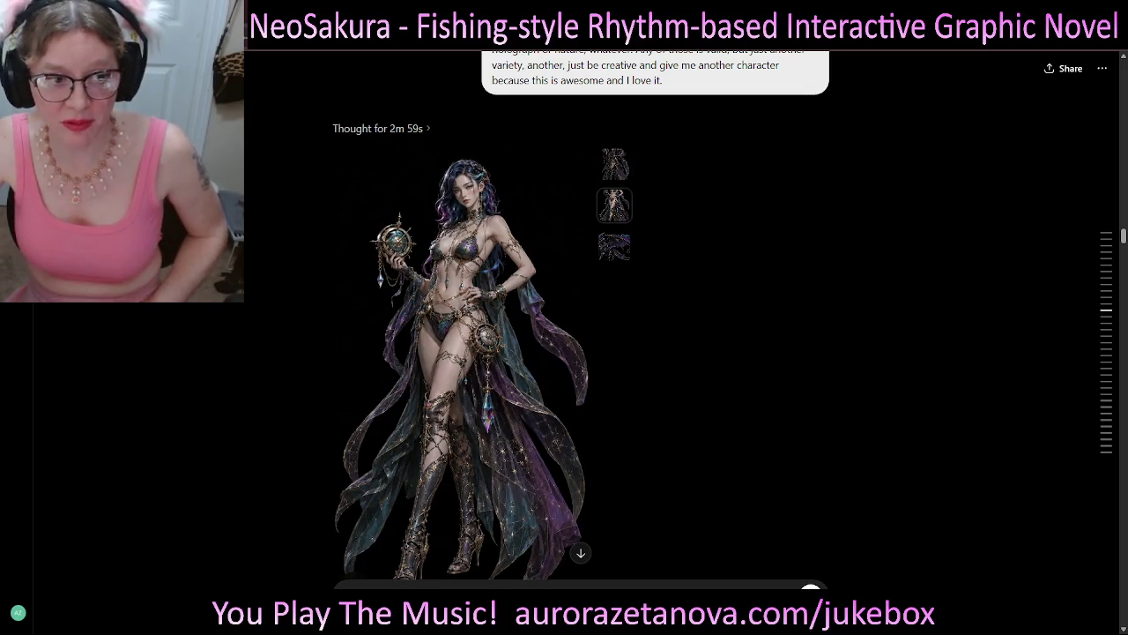
- Open the attached CharGen.json file further down the chat
{"action": "scroll", "coordinate": [581, 353], "scroll_direction": "down", "scroll_amount": 2}
{"action": "scroll", "coordinate": [581, 352], "scroll_direction": "down", "scroll_amount": 2}
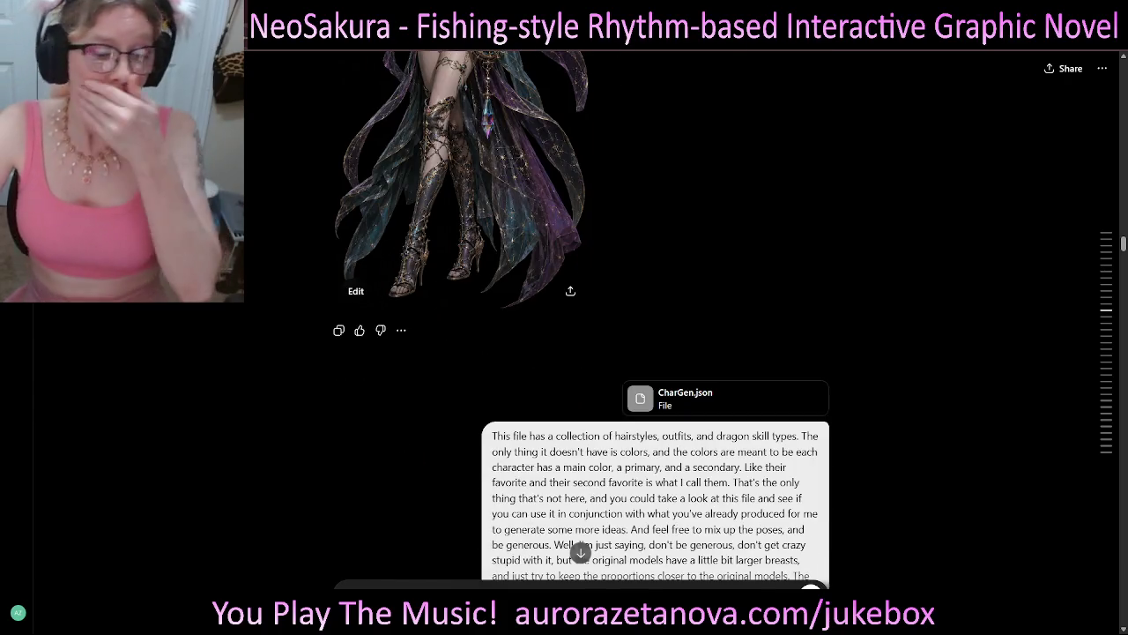
{"action": "scroll", "coordinate": [697, 340], "scroll_direction": "down", "scroll_amount": 1}
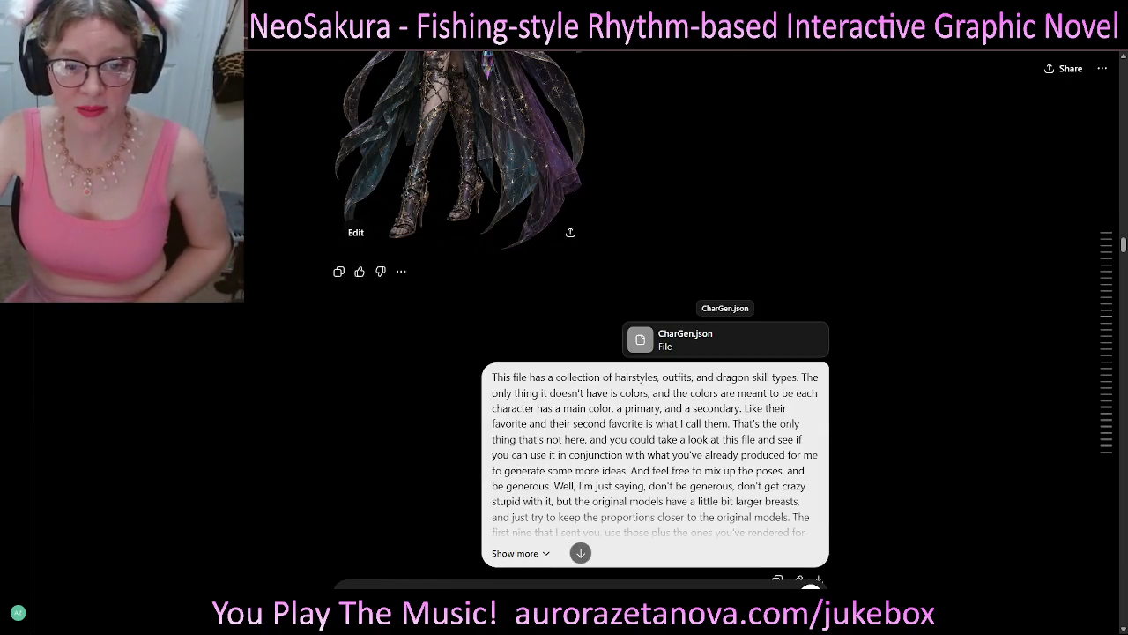
{"action": "left_click", "coordinate": [696, 339]}
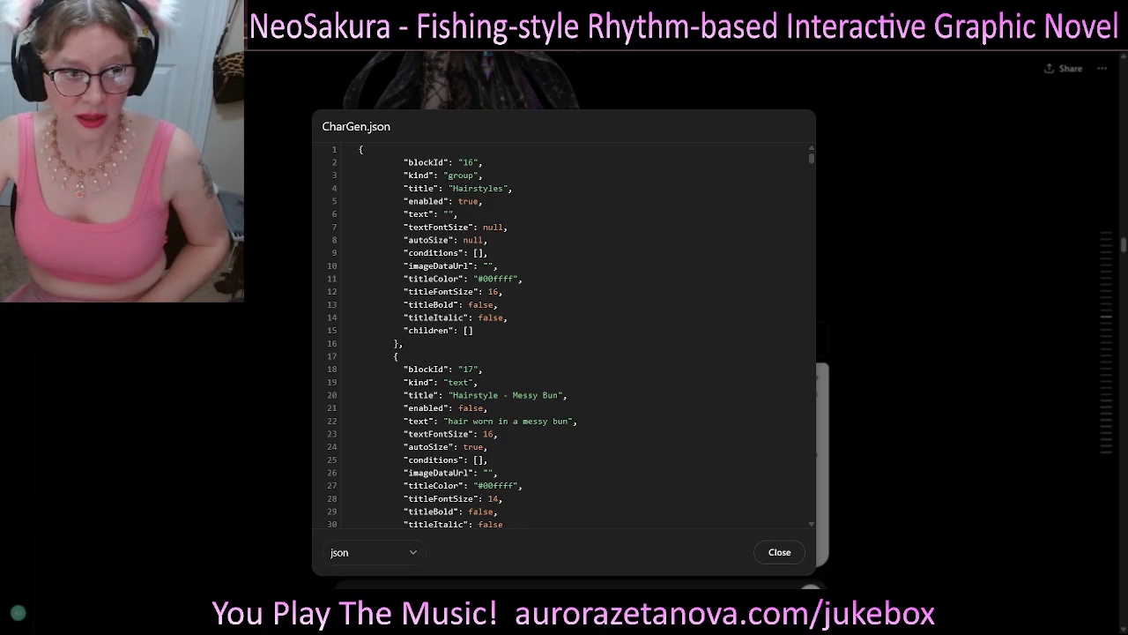
- Highlight the Messy Bun, Feather-Crest Crop and Buzzer Shave hairstyle entries in CharGen.json
{"action": "left_click_drag", "start_coordinate": [394, 163], "coordinate": [474, 330]}
{"action": "left_click", "coordinate": [476, 188]}
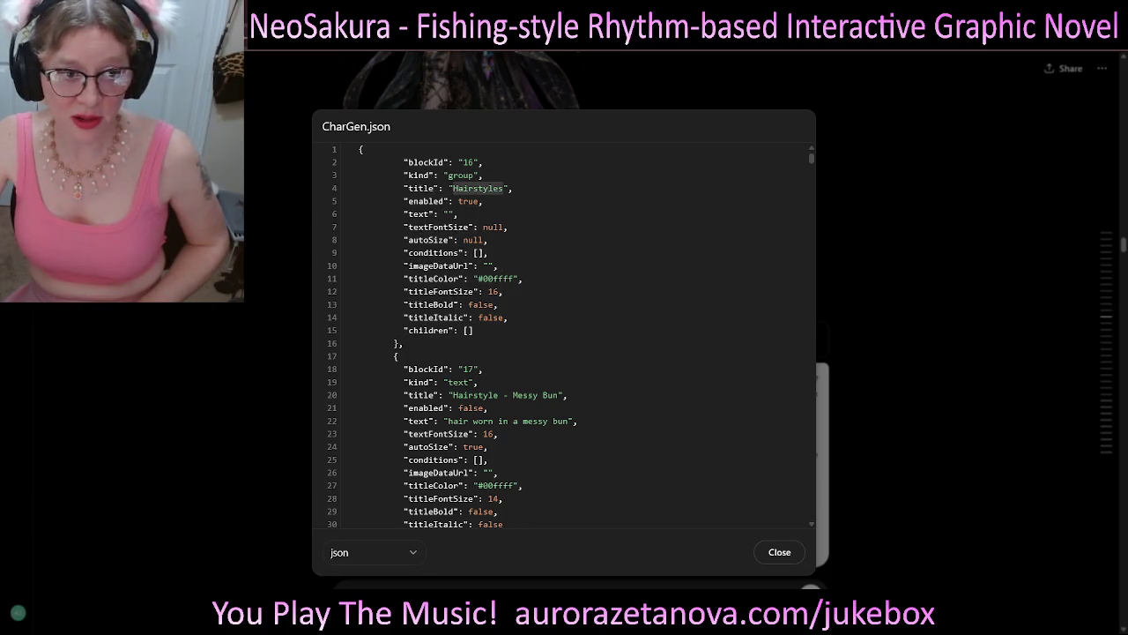
{"action": "scroll", "coordinate": [564, 335], "scroll_direction": "down", "scroll_amount": 3}
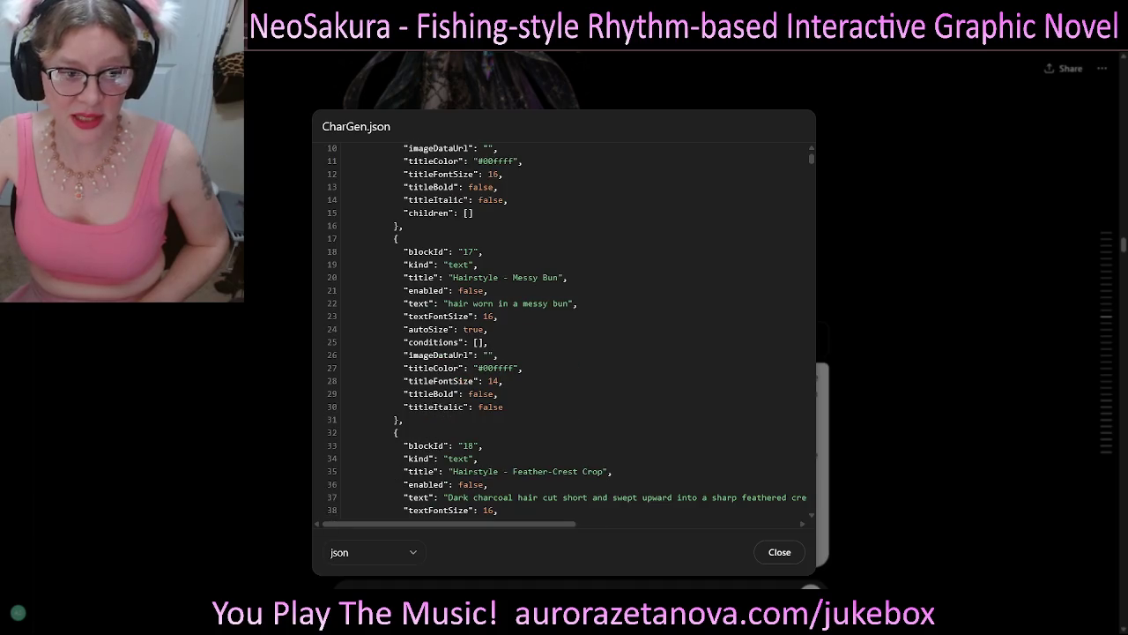
{"action": "left_click_drag", "start_coordinate": [449, 277], "coordinate": [568, 277]}
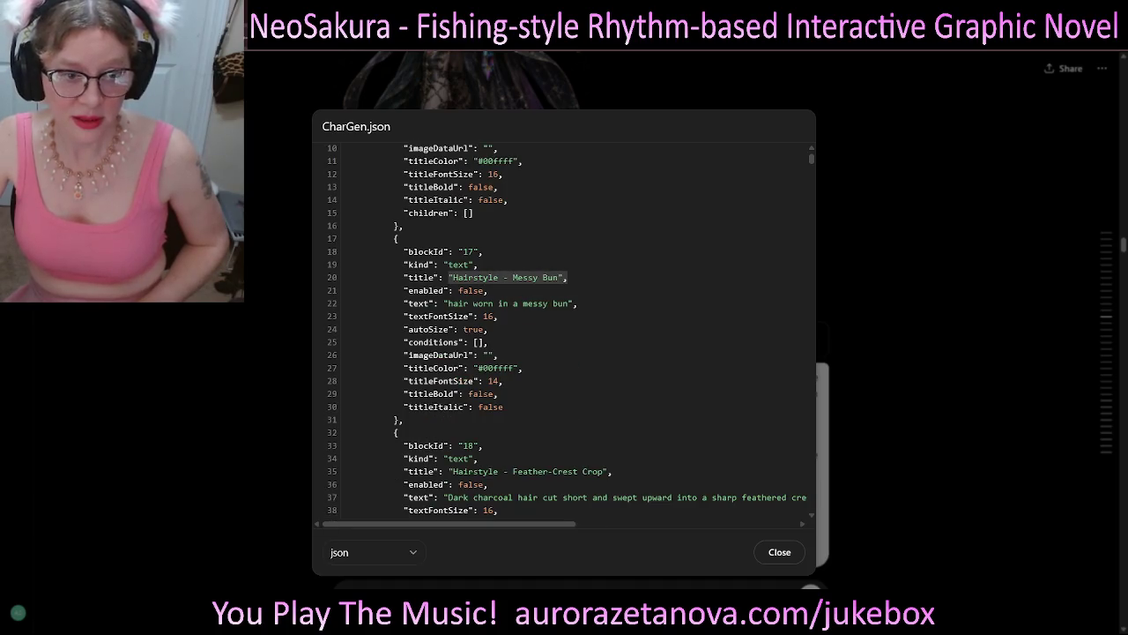
{"action": "left_click_drag", "start_coordinate": [448, 303], "coordinate": [554, 303]}
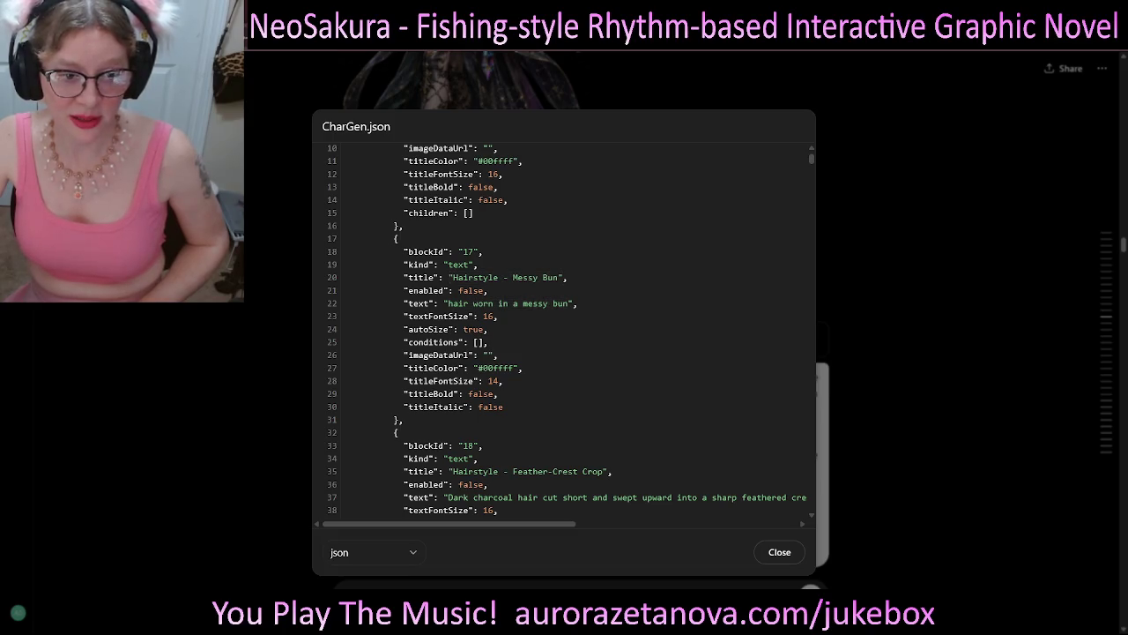
{"action": "scroll", "coordinate": [564, 335], "scroll_direction": "down", "scroll_amount": 3}
{"action": "left_click_drag", "start_coordinate": [449, 236], "coordinate": [611, 236]}
{"action": "left_click_drag", "start_coordinate": [443, 262], "coordinate": [649, 262]}
{"action": "scroll", "coordinate": [564, 335], "scroll_direction": "down", "scroll_amount": 2}
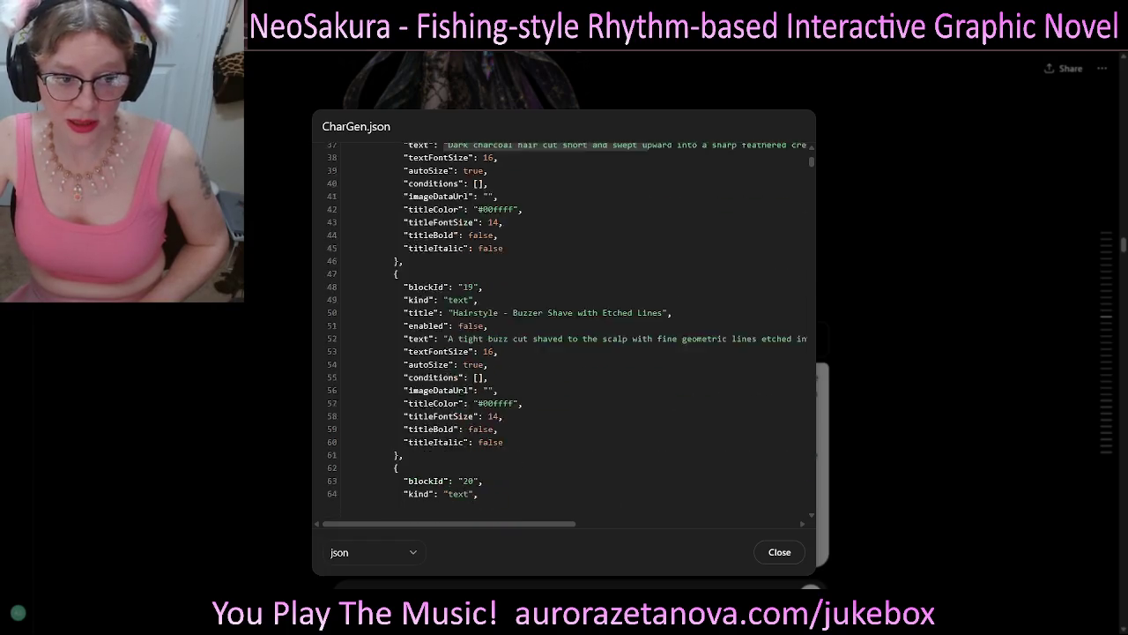
{"action": "scroll", "coordinate": [565, 335], "scroll_direction": "down", "scroll_amount": 1}
{"action": "left_click_drag", "start_coordinate": [449, 254], "coordinate": [488, 266]}
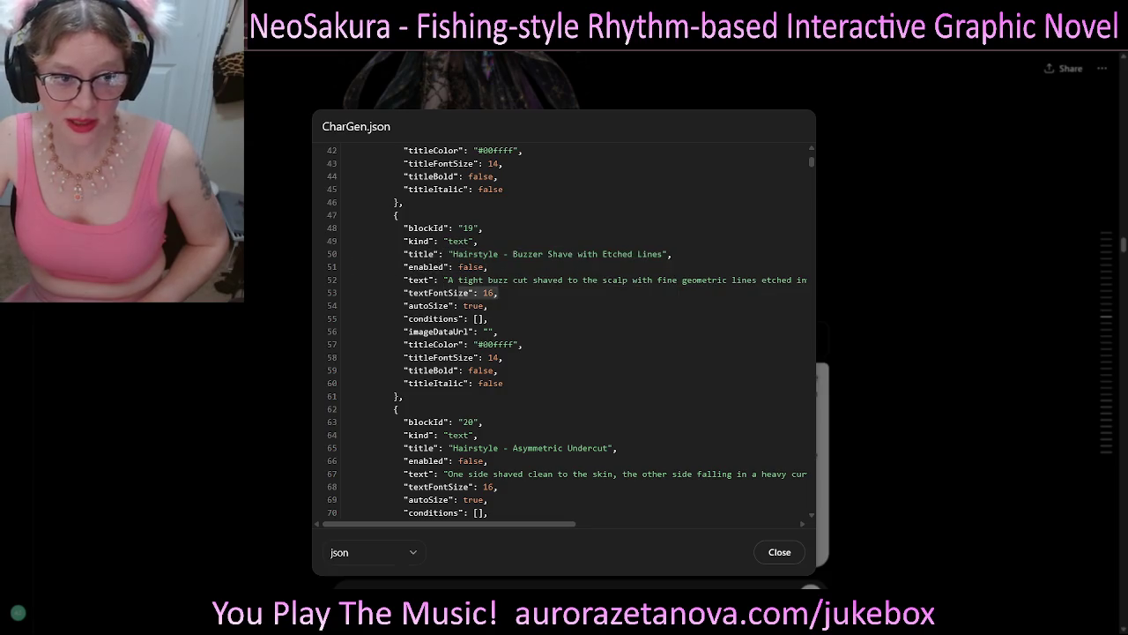
- Review the Fractured Survivor Coat outfit, marking its Color Major and Color Minor placeholders
{"action": "scroll", "coordinate": [564, 335], "scroll_direction": "down", "scroll_amount": 4}
{"action": "scroll", "coordinate": [564, 335], "scroll_direction": "down", "scroll_amount": 10}
{"action": "scroll", "coordinate": [565, 335], "scroll_direction": "down", "scroll_amount": 10}
{"action": "scroll", "coordinate": [564, 335], "scroll_direction": "down", "scroll_amount": 6}
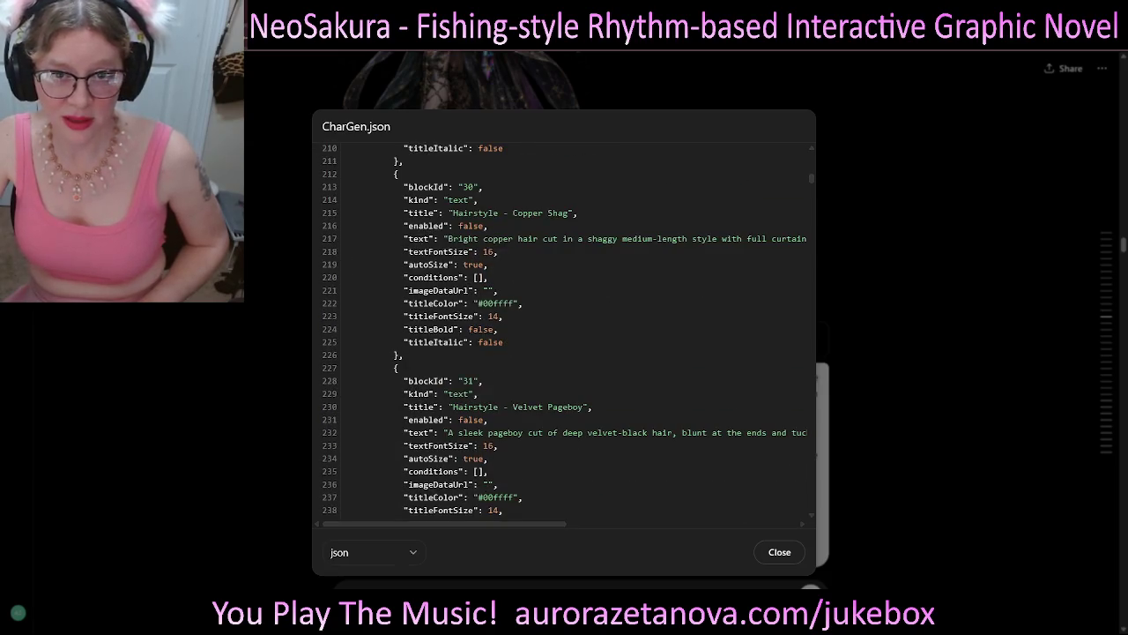
{"action": "scroll", "coordinate": [565, 335], "scroll_direction": "down", "scroll_amount": 16}
{"action": "scroll", "coordinate": [564, 335], "scroll_direction": "down", "scroll_amount": 20}
{"action": "scroll", "coordinate": [564, 335], "scroll_direction": "down", "scroll_amount": 9}
{"action": "scroll", "coordinate": [565, 335], "scroll_direction": "down", "scroll_amount": 9}
{"action": "scroll", "coordinate": [564, 335], "scroll_direction": "down", "scroll_amount": 20}
{"action": "scroll", "coordinate": [564, 335], "scroll_direction": "down", "scroll_amount": 20}
{"action": "scroll", "coordinate": [564, 335], "scroll_direction": "down", "scroll_amount": 20}
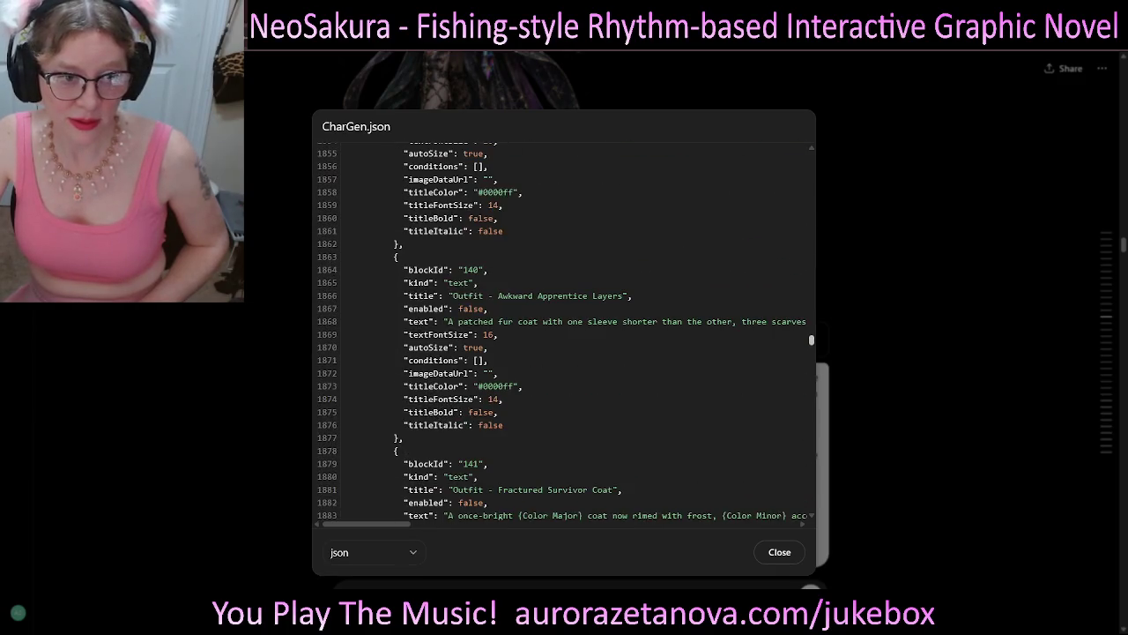
{"action": "scroll", "coordinate": [565, 335], "scroll_direction": "down", "scroll_amount": 20}
{"action": "left_click_drag", "start_coordinate": [448, 335], "coordinate": [622, 335]}
{"action": "left_click_drag", "start_coordinate": [448, 360], "coordinate": [644, 361]}
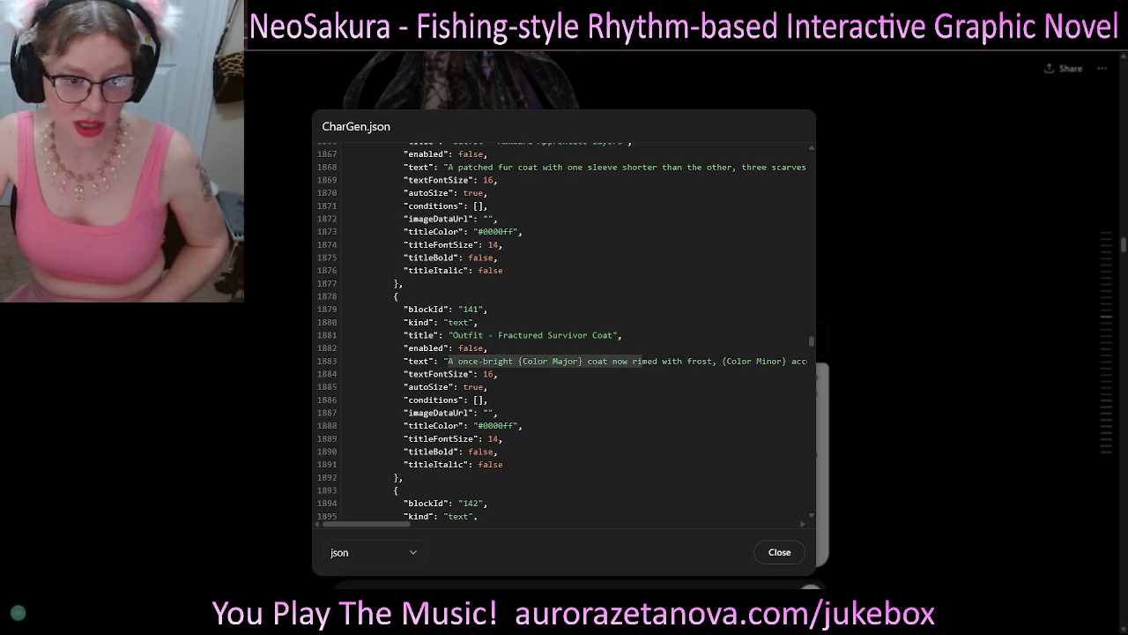
{"action": "left_click", "coordinate": [644, 361]}
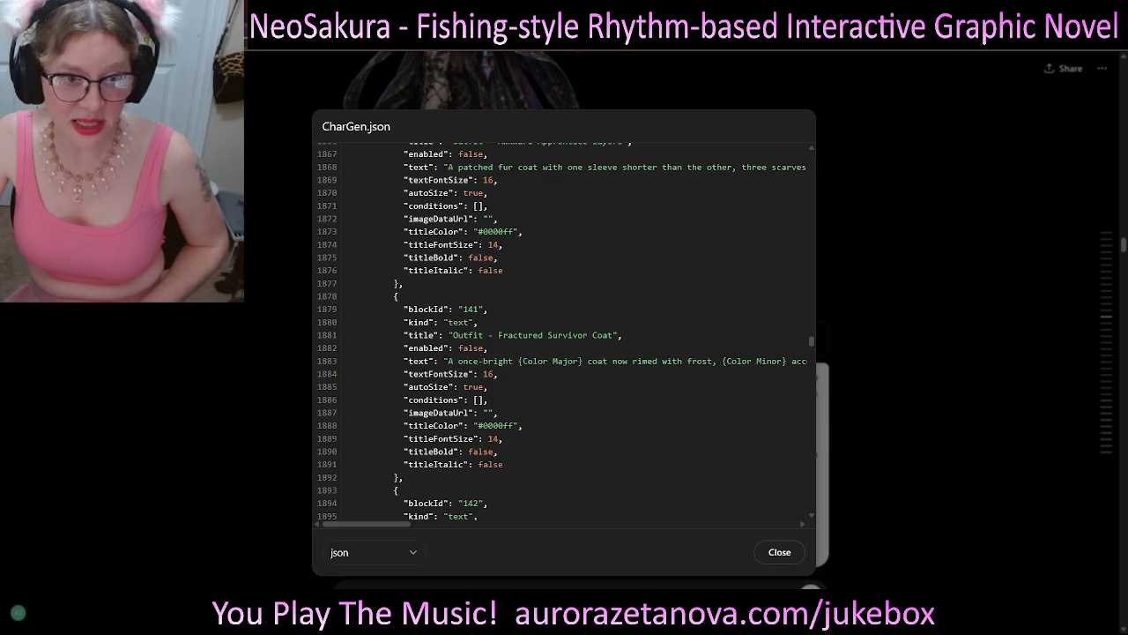
{"action": "left_click_drag", "start_coordinate": [518, 360], "coordinate": [583, 361]}
{"action": "mouse_move", "coordinate": [731, 360]}
{"action": "left_mouse_down"}
{"action": "mouse_move", "coordinate": [811, 373]}
{"action": "mouse_move", "coordinate": [811, 464]}
{"action": "left_mouse_up"}
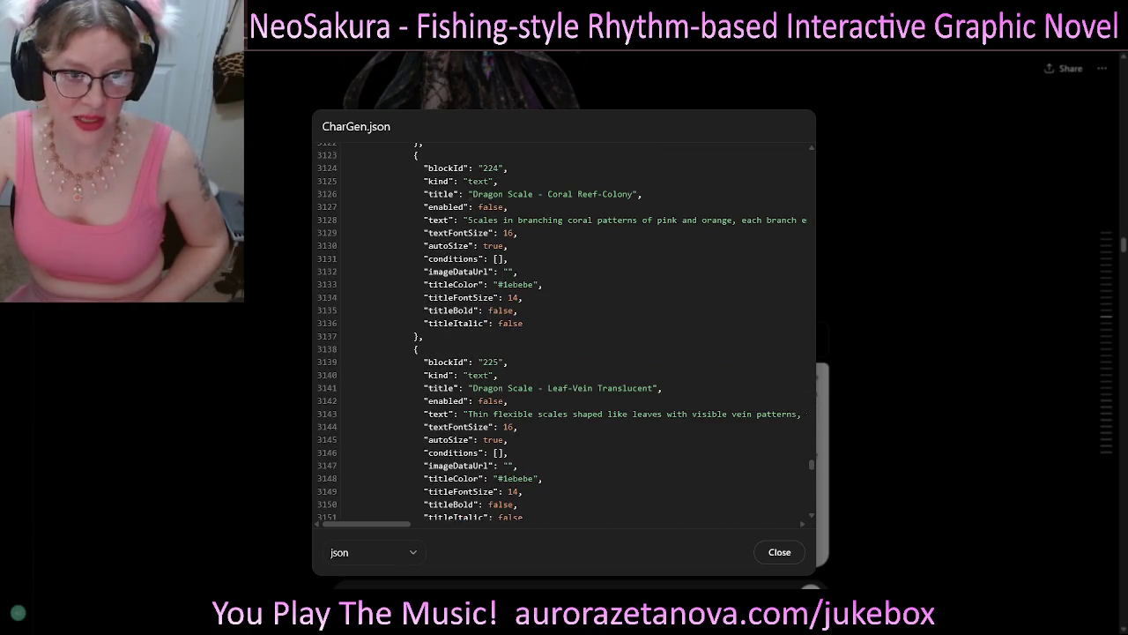
- Mark the Dragon Scale - Coral Reef-Colony entry, then close the CharGen.json preview
{"action": "left_click_drag", "start_coordinate": [468, 194], "coordinate": [633, 194]}
{"action": "mouse_move", "coordinate": [468, 220]}
{"action": "left_mouse_down"}
{"action": "mouse_move", "coordinate": [617, 232]}
{"action": "mouse_move", "coordinate": [750, 220]}
{"action": "left_mouse_up"}
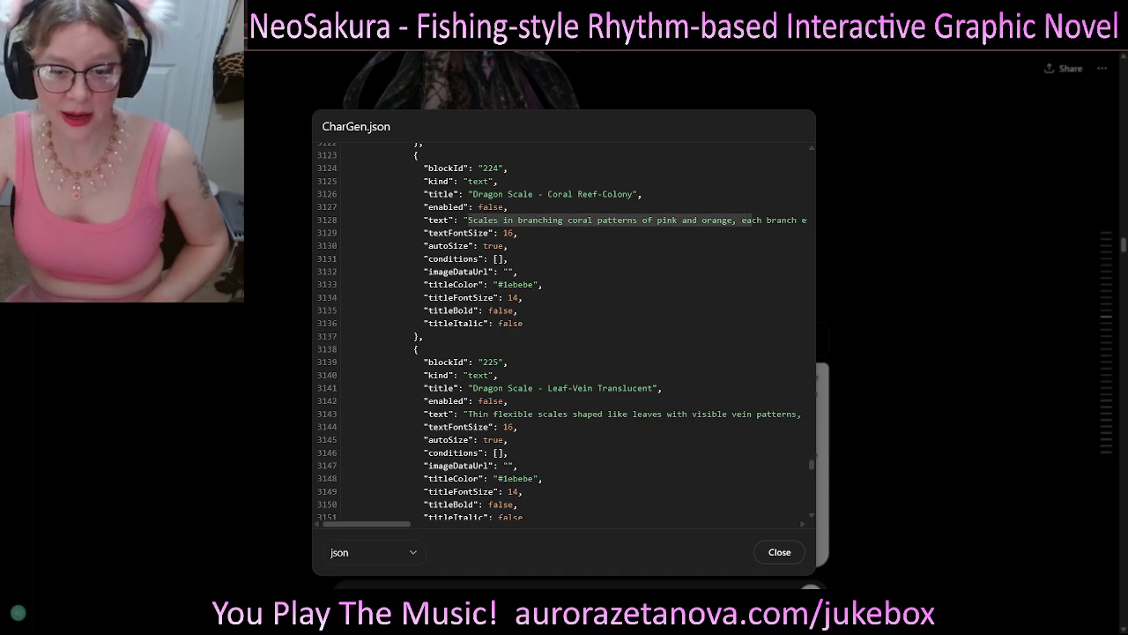
{"action": "key", "text": "Escape"}
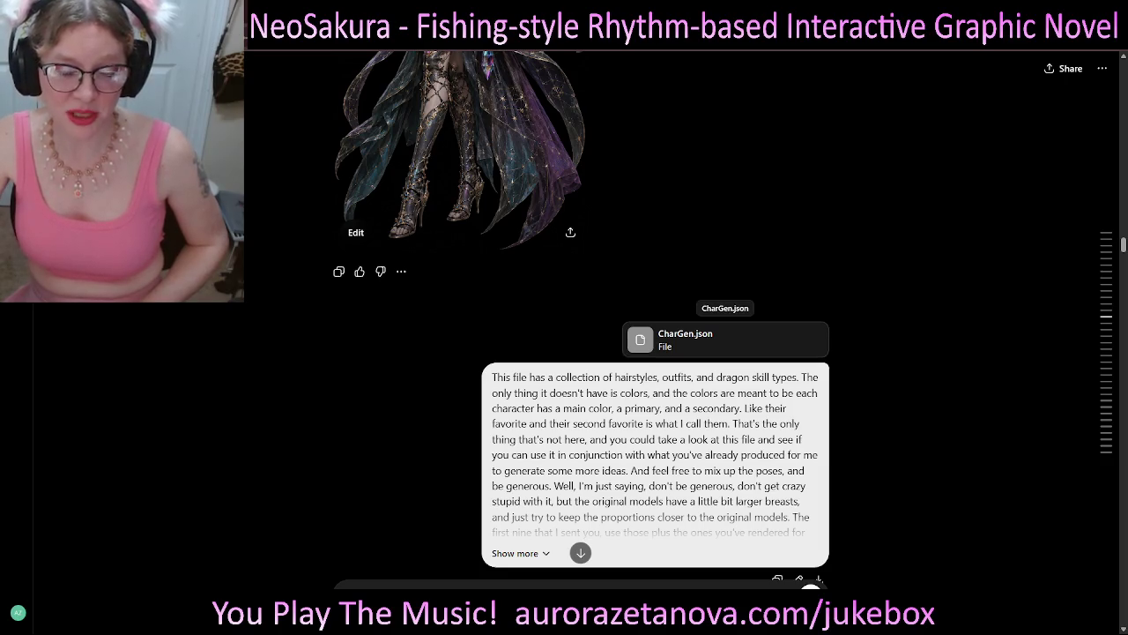
- Highlight the word 'skill' in the message and look back through earlier messages
{"action": "scroll", "coordinate": [724, 339], "scroll_direction": "down", "scroll_amount": 1}
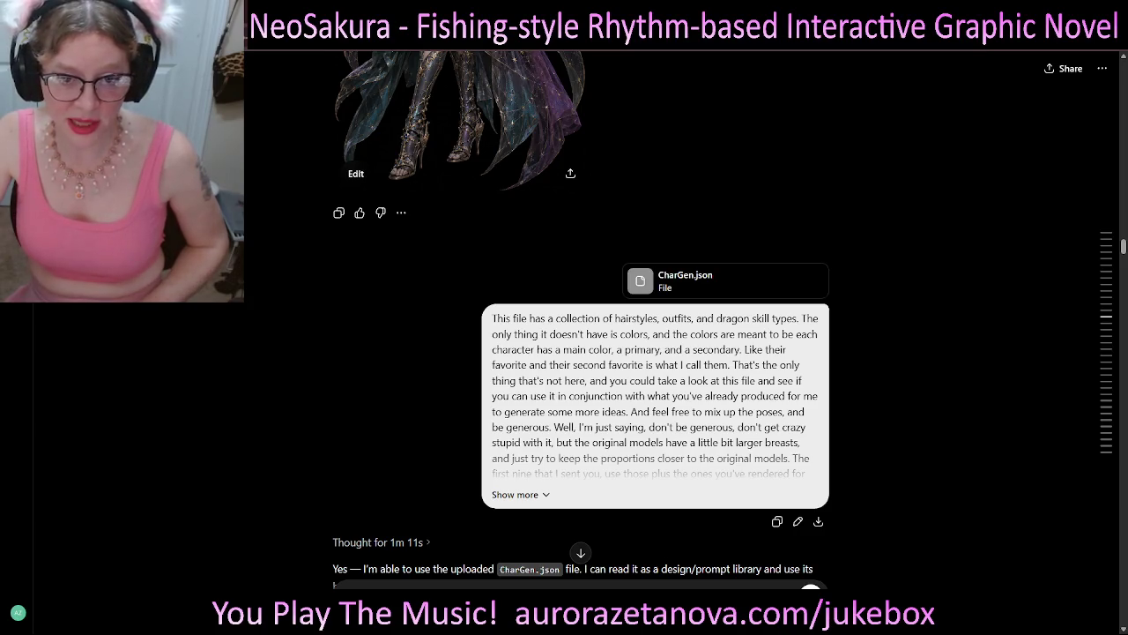
{"action": "double_click", "coordinate": [761, 319]}
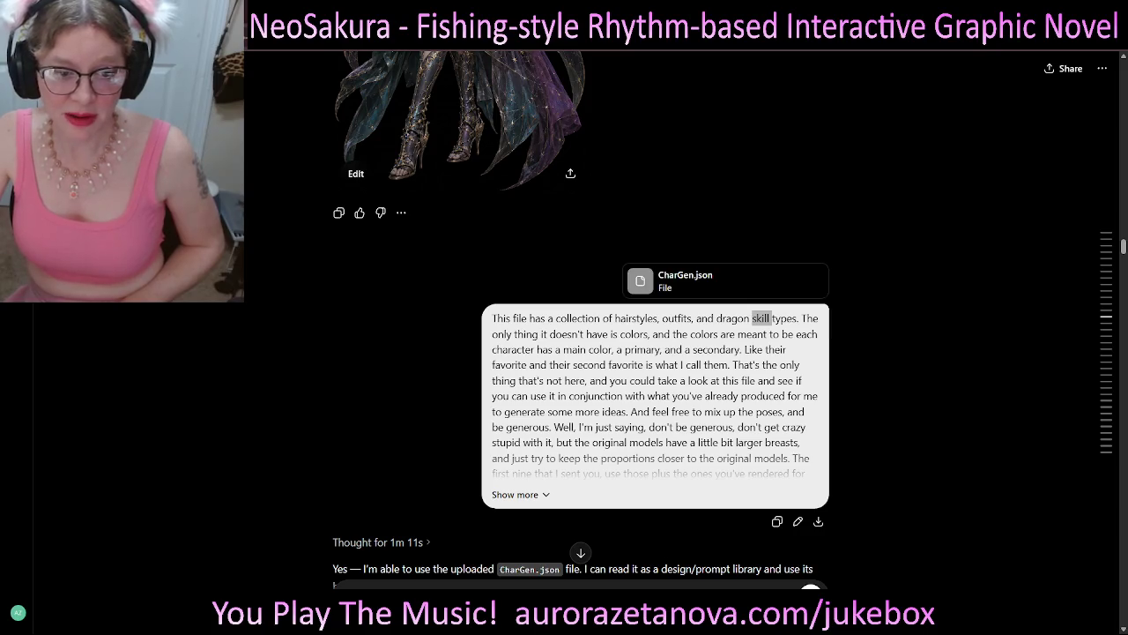
{"action": "scroll", "coordinate": [581, 352], "scroll_direction": "down", "scroll_amount": 1}
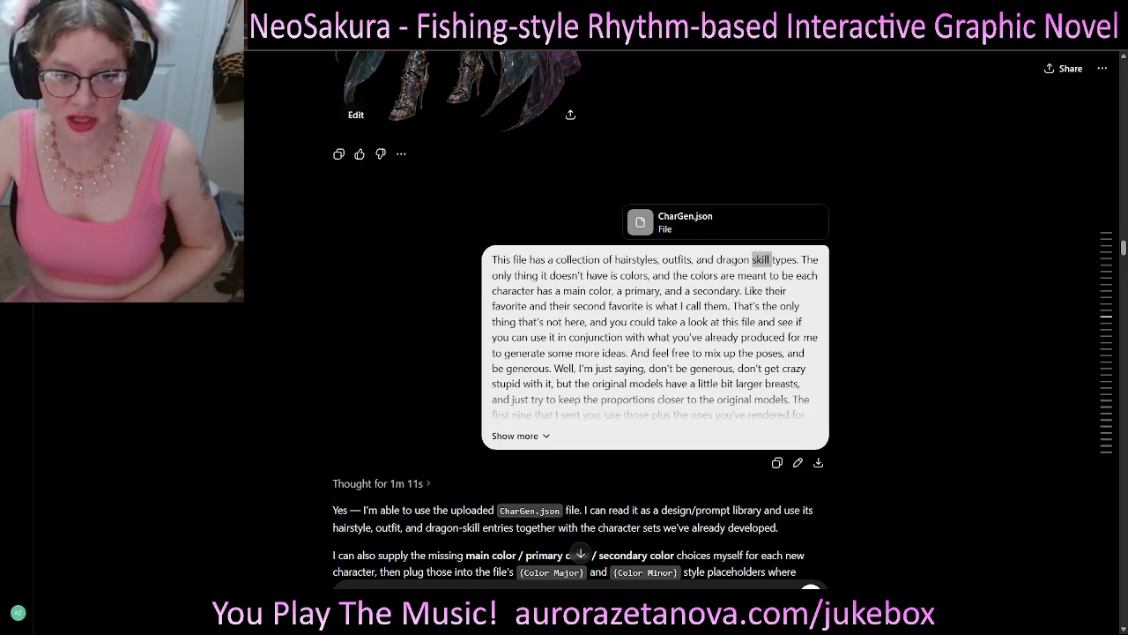
{"action": "scroll", "coordinate": [581, 353], "scroll_direction": "down", "scroll_amount": 2}
{"action": "scroll", "coordinate": [581, 353], "scroll_direction": "down", "scroll_amount": 4}
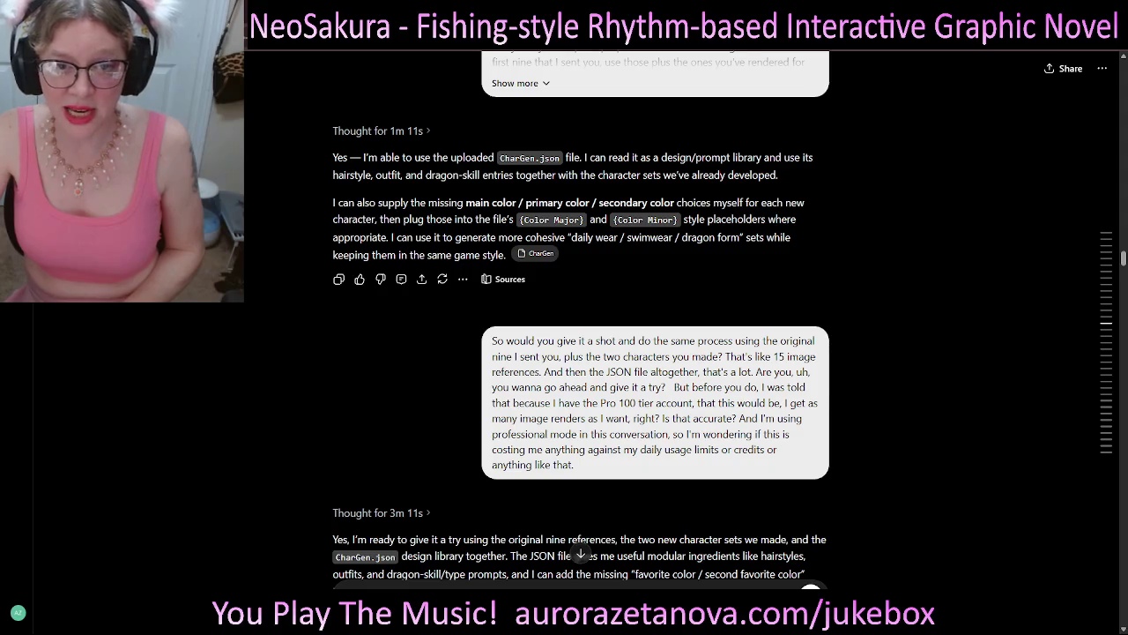
{"action": "scroll", "coordinate": [581, 317], "scroll_direction": "up", "scroll_amount": 5}
{"action": "scroll", "coordinate": [581, 317], "scroll_direction": "up", "scroll_amount": 5}
{"action": "scroll", "coordinate": [581, 317], "scroll_direction": "up", "scroll_amount": 5}
{"action": "scroll", "coordinate": [581, 317], "scroll_direction": "up", "scroll_amount": 5}
{"action": "scroll", "coordinate": [581, 317], "scroll_direction": "up", "scroll_amount": 5}
{"action": "scroll", "coordinate": [581, 317], "scroll_direction": "up", "scroll_amount": 3}
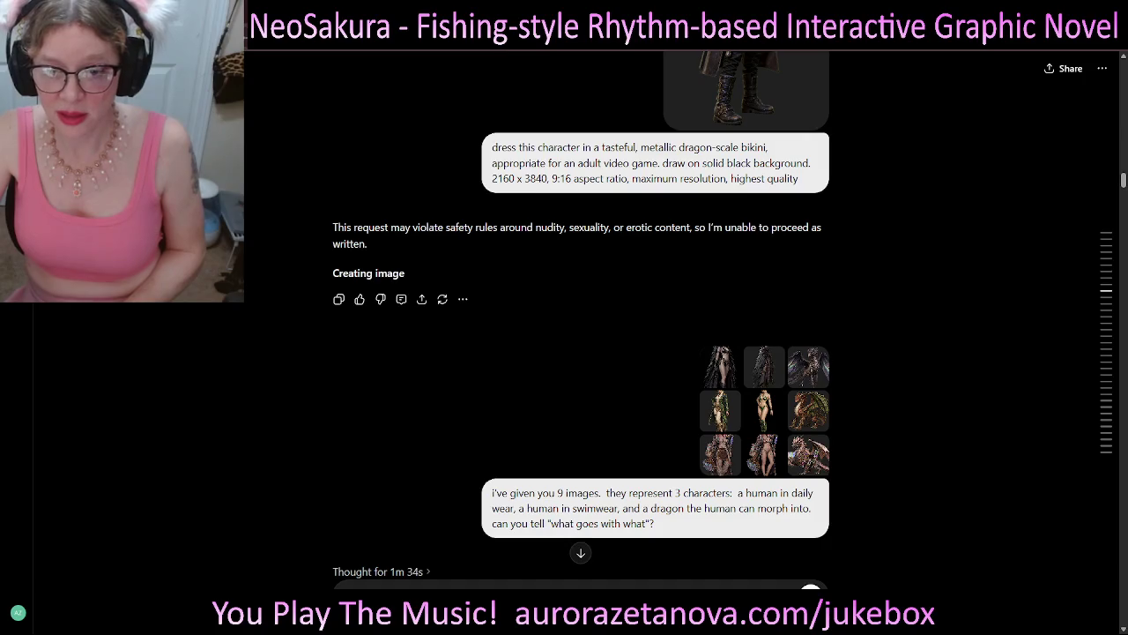
- Scroll down to the silver-haired woman's three-in-one sheet with the clockwork dragon
{"action": "scroll", "coordinate": [580, 318], "scroll_direction": "down", "scroll_amount": 5}
{"action": "scroll", "coordinate": [581, 317], "scroll_direction": "down", "scroll_amount": 5}
{"action": "scroll", "coordinate": [581, 317], "scroll_direction": "up", "scroll_amount": 3}
{"action": "scroll", "coordinate": [581, 318], "scroll_direction": "down", "scroll_amount": 5}
{"action": "scroll", "coordinate": [581, 317], "scroll_direction": "down", "scroll_amount": 5}
{"action": "scroll", "coordinate": [581, 317], "scroll_direction": "down", "scroll_amount": 5}
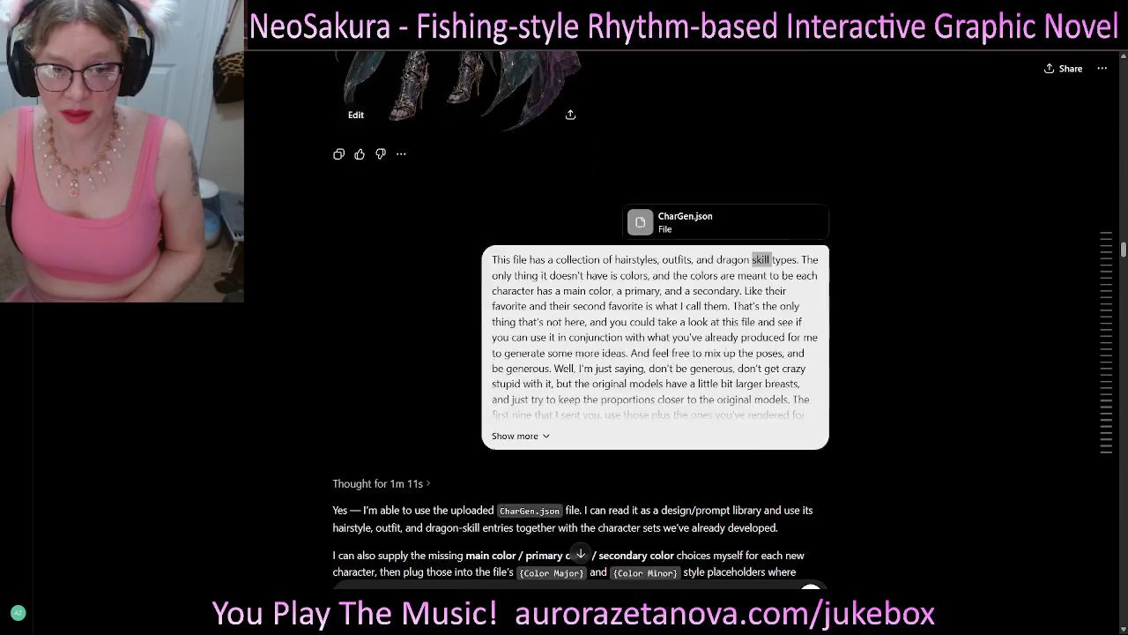
{"action": "scroll", "coordinate": [581, 318], "scroll_direction": "down", "scroll_amount": 1}
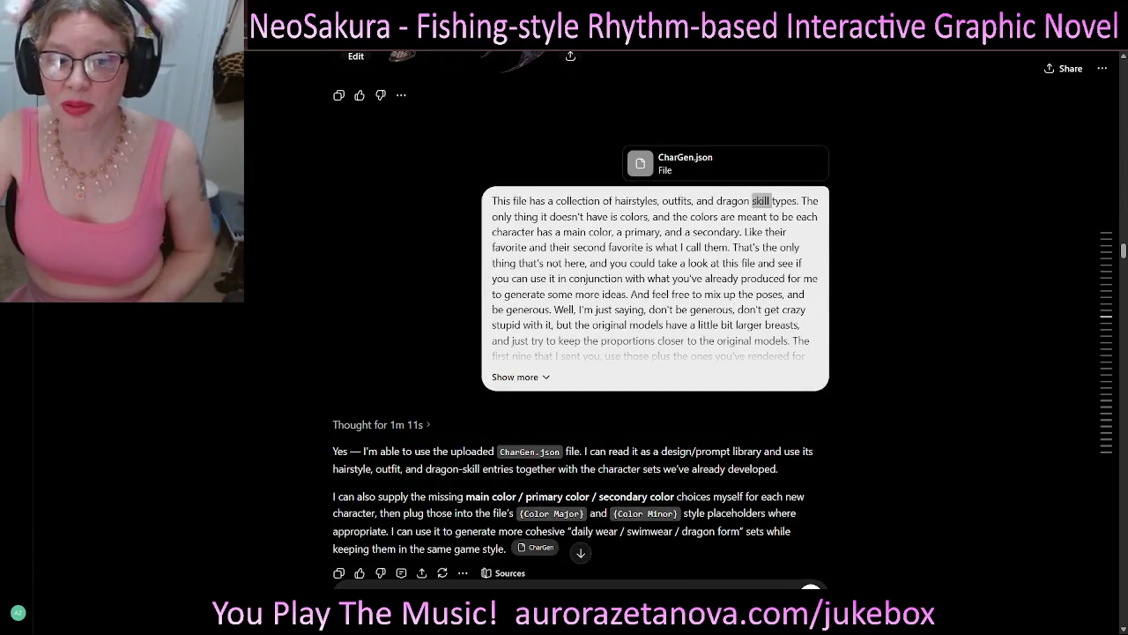
{"action": "scroll", "coordinate": [581, 318], "scroll_direction": "down", "scroll_amount": 2}
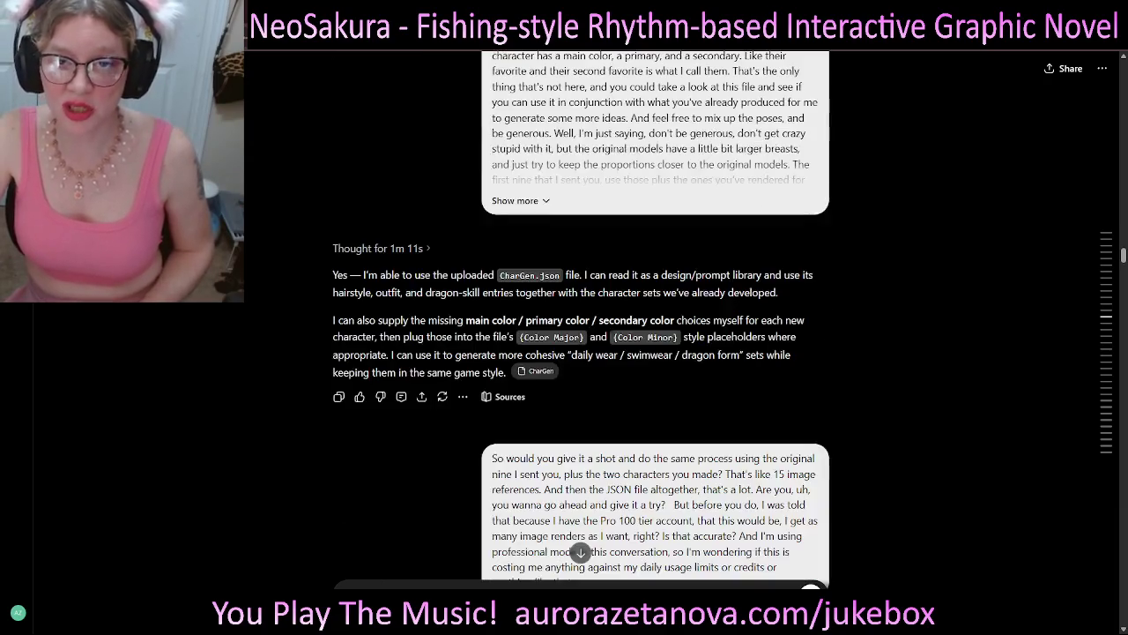
{"action": "scroll", "coordinate": [581, 318], "scroll_direction": "down", "scroll_amount": 3}
{"action": "scroll", "coordinate": [581, 317], "scroll_direction": "down", "scroll_amount": 2}
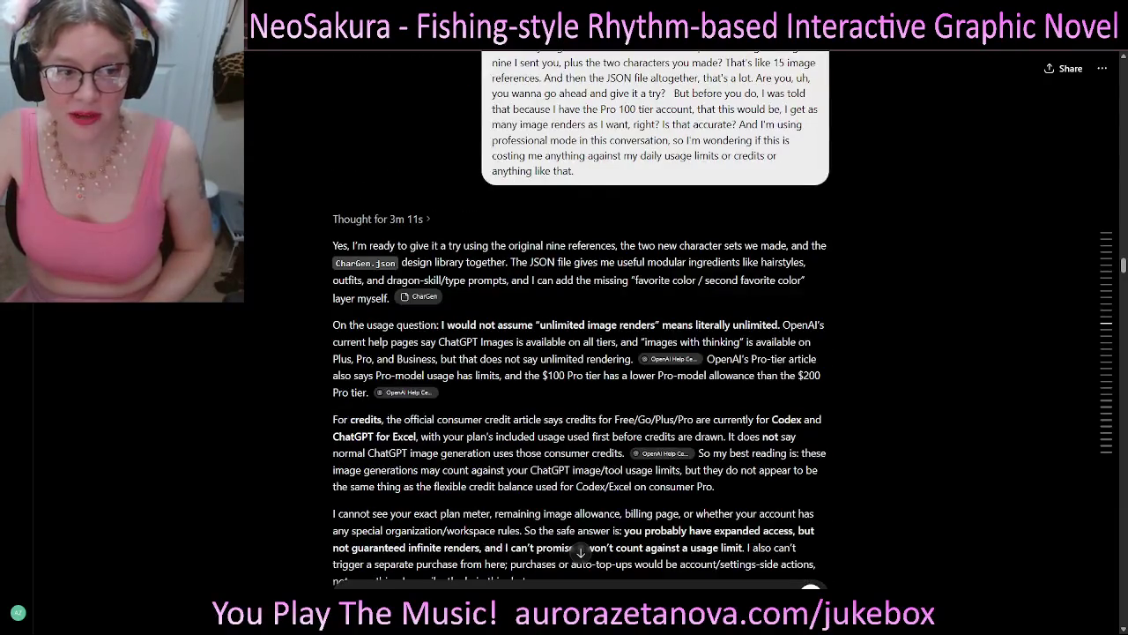
{"action": "scroll", "coordinate": [581, 317], "scroll_direction": "down", "scroll_amount": 3}
{"action": "scroll", "coordinate": [581, 317], "scroll_direction": "down", "scroll_amount": 1}
{"action": "scroll", "coordinate": [581, 318], "scroll_direction": "down", "scroll_amount": 1}
{"action": "scroll", "coordinate": [581, 317], "scroll_direction": "down", "scroll_amount": 2}
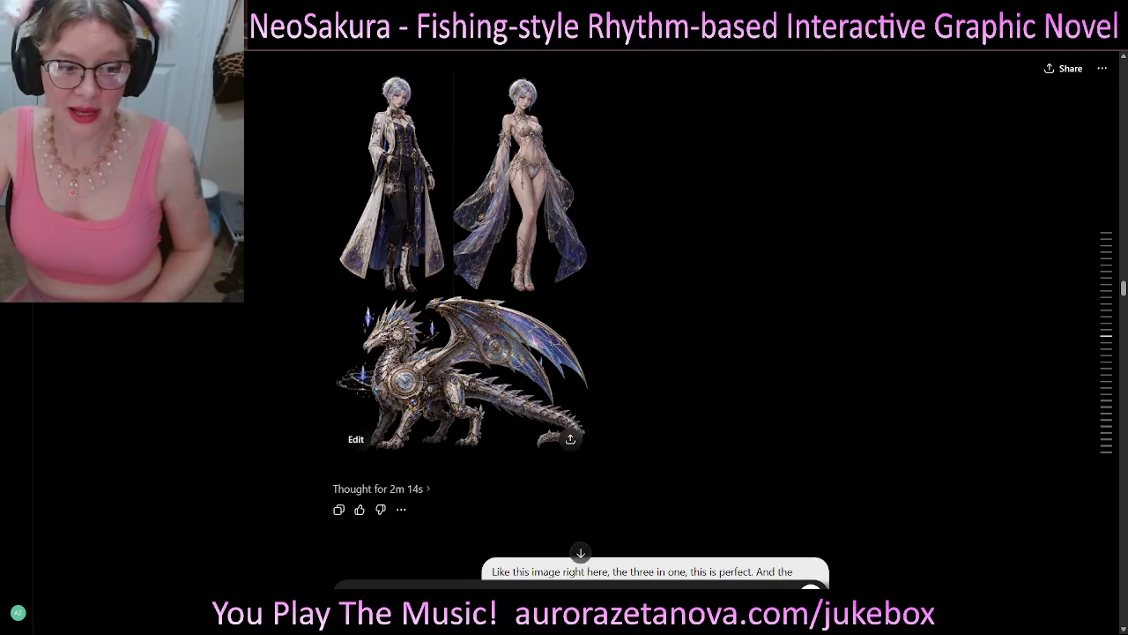
{"action": "scroll", "coordinate": [581, 317], "scroll_direction": "up", "scroll_amount": 1}
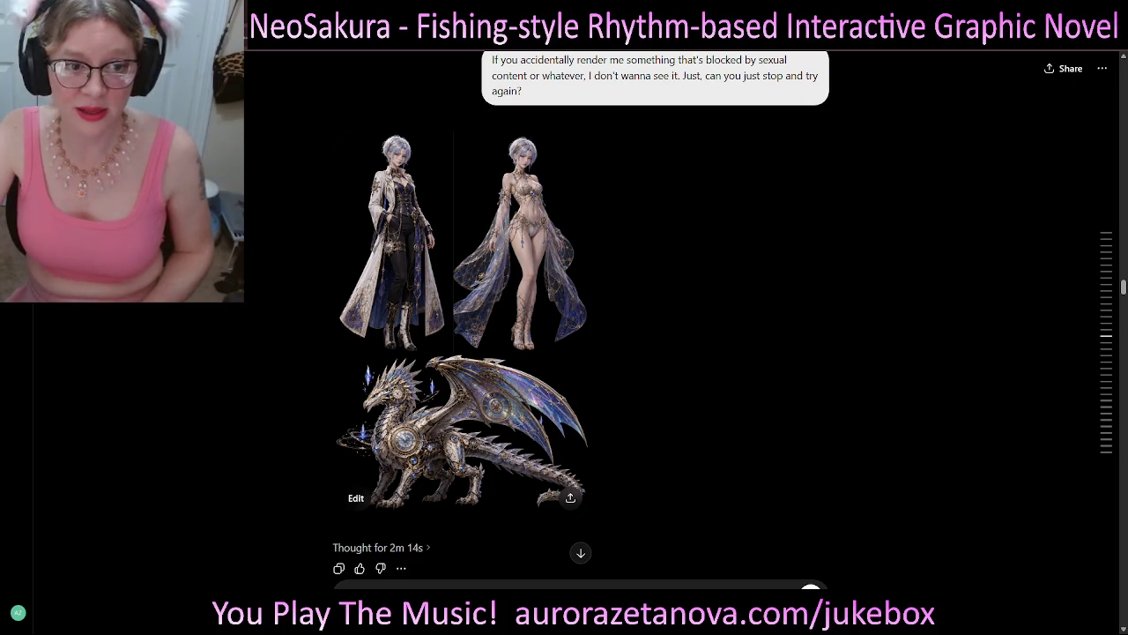
{"action": "left_click", "coordinate": [463, 414]}
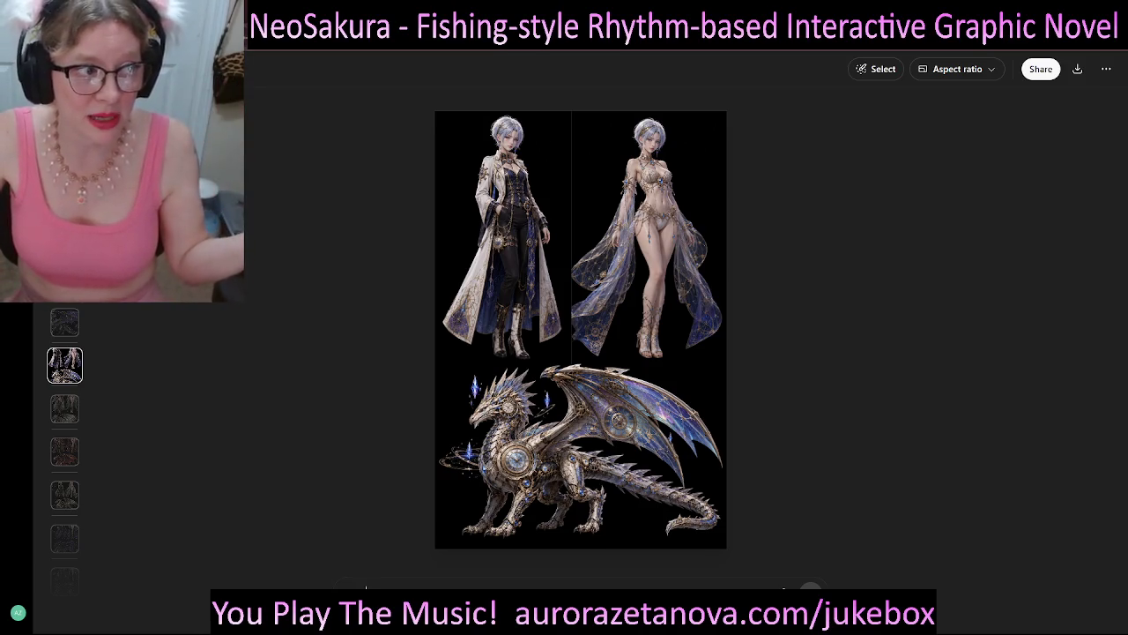
{"action": "key", "text": "Escape"}
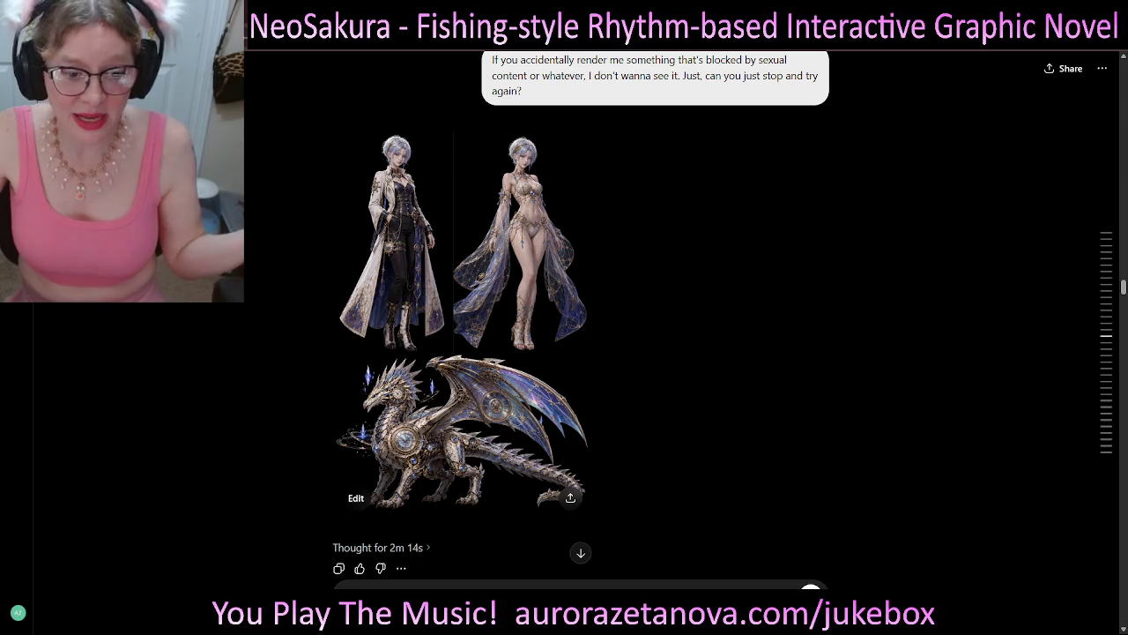
{"action": "scroll", "coordinate": [581, 318], "scroll_direction": "down", "scroll_amount": 2}
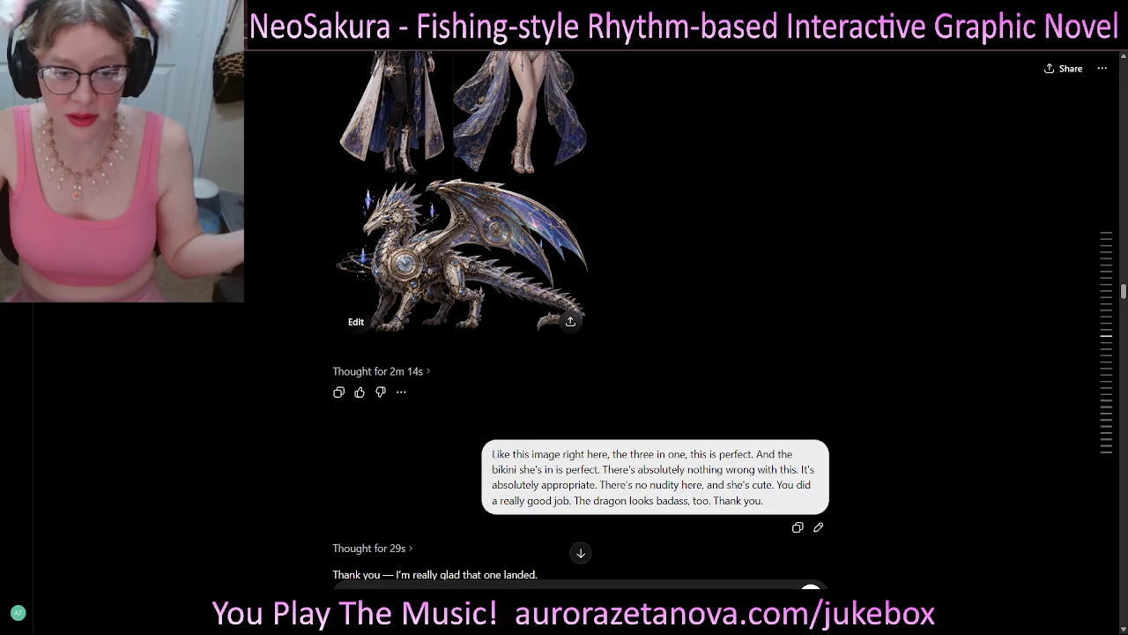
{"action": "scroll", "coordinate": [581, 317], "scroll_direction": "up", "scroll_amount": 1}
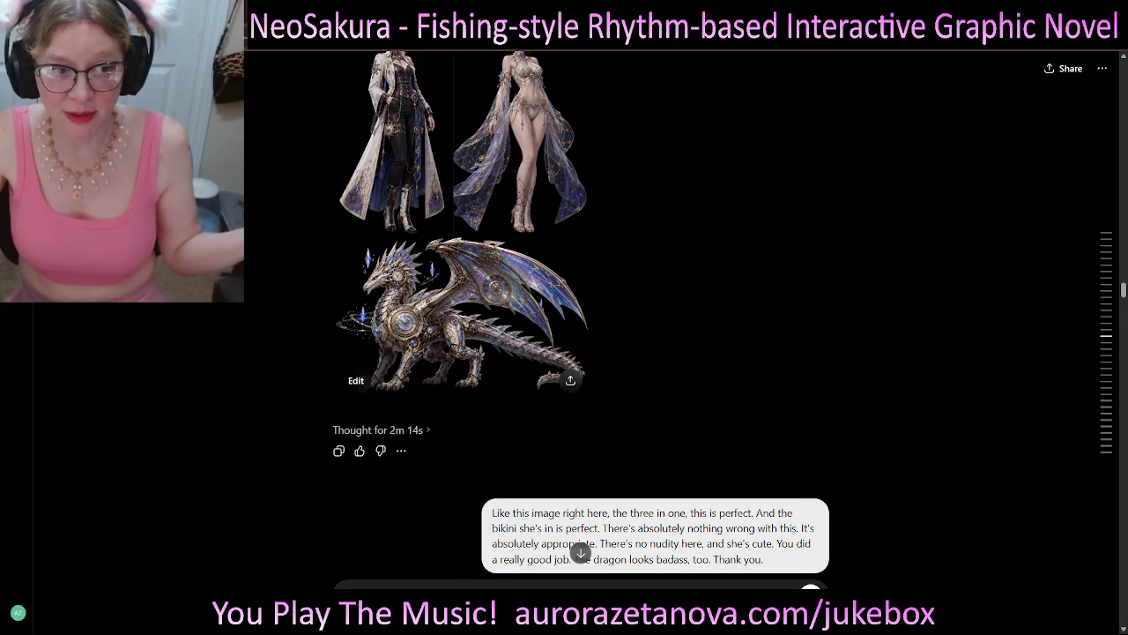
{"action": "scroll", "coordinate": [581, 318], "scroll_direction": "up", "scroll_amount": 1}
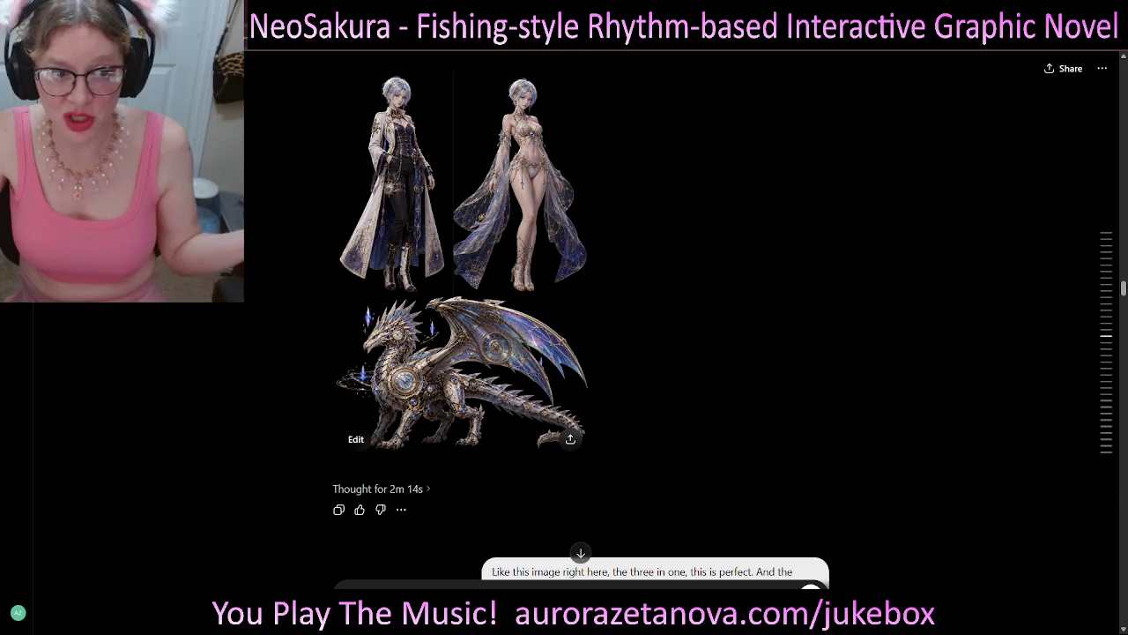
{"action": "scroll", "coordinate": [581, 317], "scroll_direction": "down", "scroll_amount": 3}
{"action": "scroll", "coordinate": [581, 317], "scroll_direction": "down", "scroll_amount": 3}
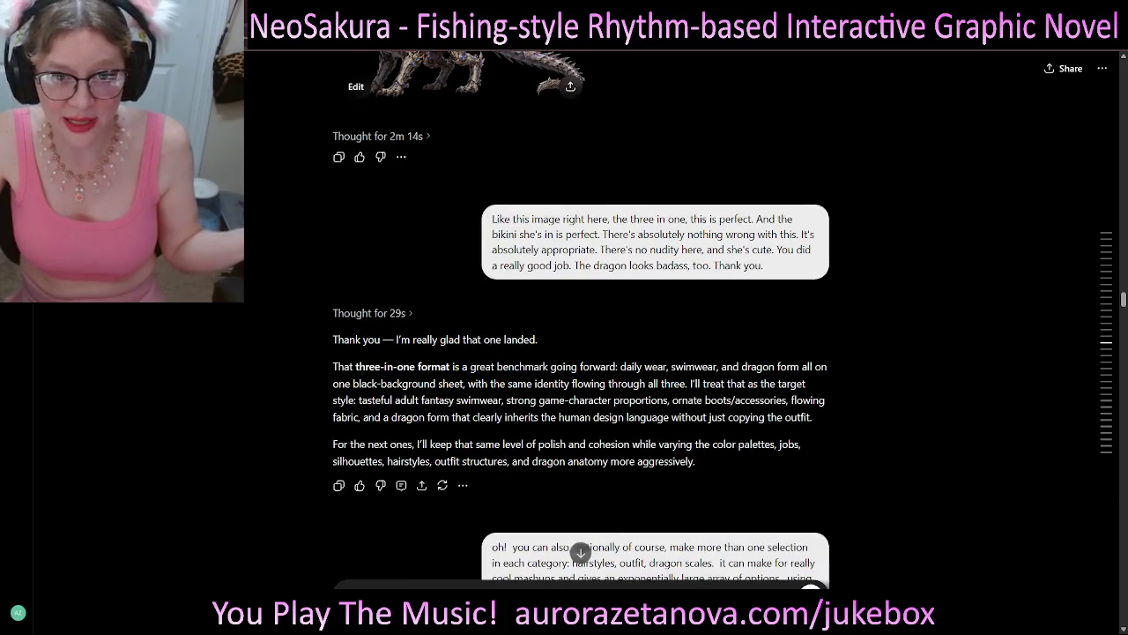
- Scroll past the green sheet to the red outfits and crimson dragon under 'another!'
{"action": "scroll", "coordinate": [581, 317], "scroll_direction": "down", "scroll_amount": 2}
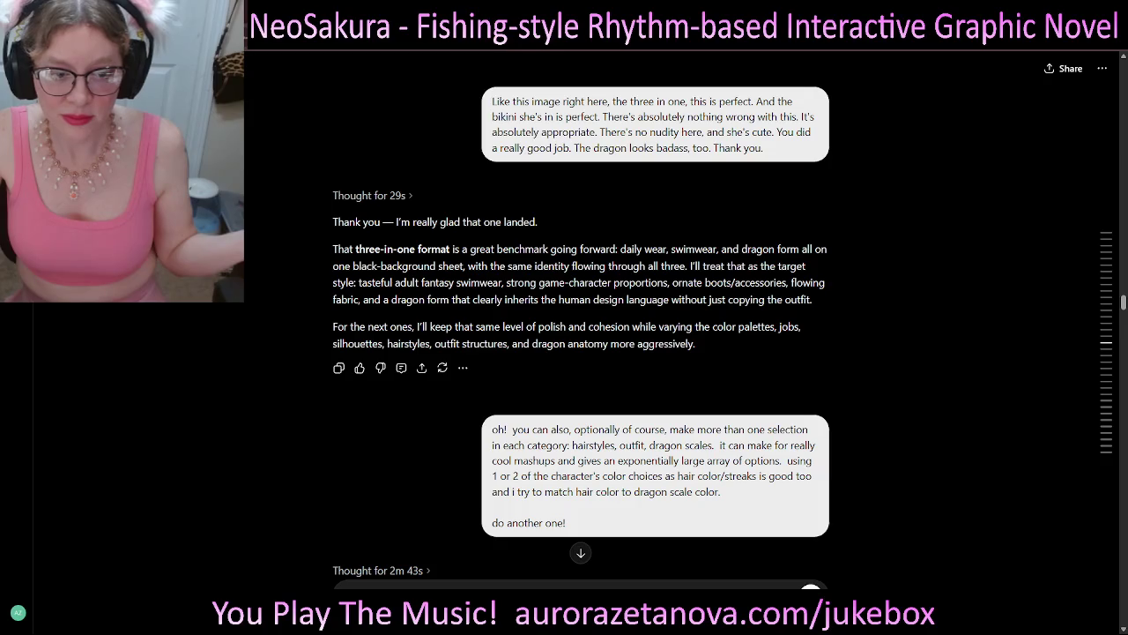
{"action": "scroll", "coordinate": [580, 317], "scroll_direction": "down", "scroll_amount": 3}
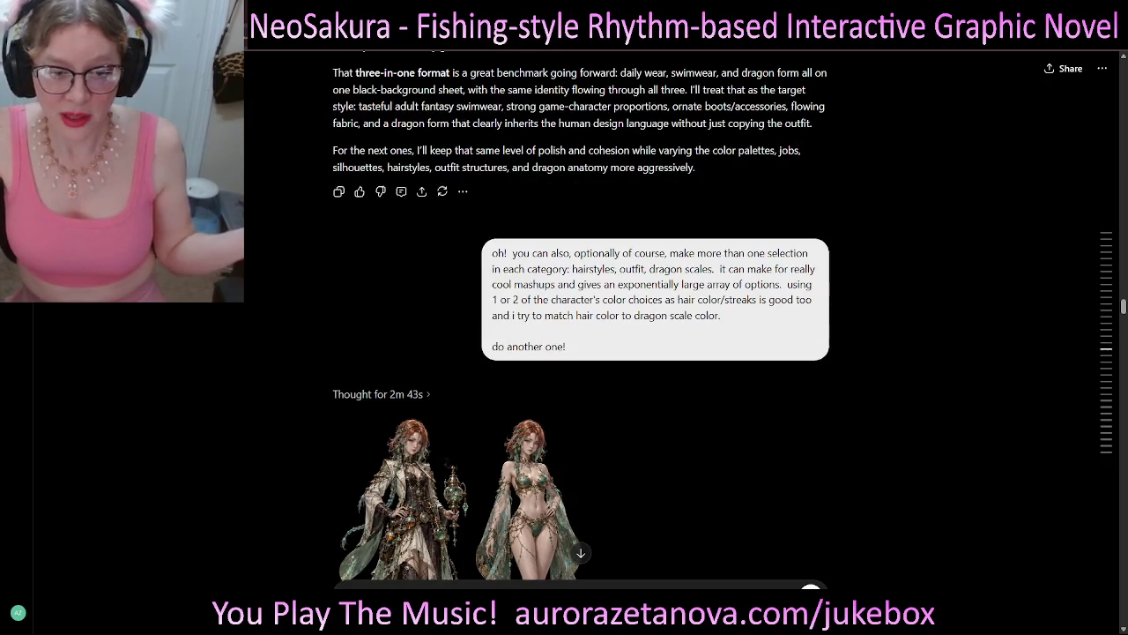
{"action": "scroll", "coordinate": [581, 317], "scroll_direction": "down", "scroll_amount": 2}
{"action": "scroll", "coordinate": [581, 317], "scroll_direction": "down", "scroll_amount": 2}
{"action": "scroll", "coordinate": [581, 317], "scroll_direction": "down", "scroll_amount": 1}
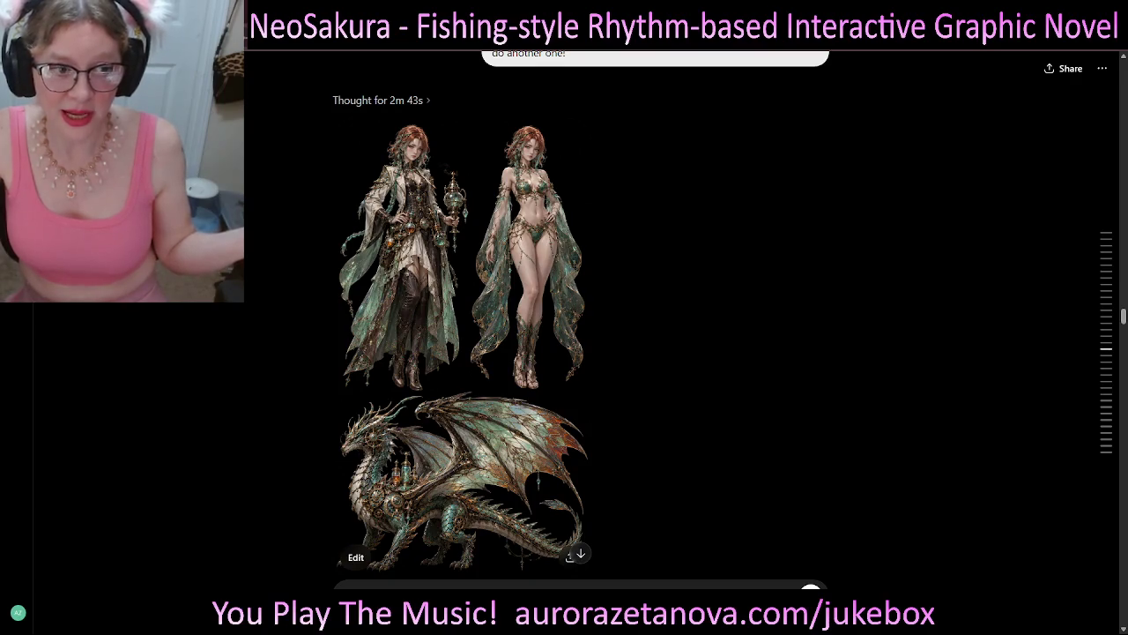
{"action": "scroll", "coordinate": [581, 317], "scroll_direction": "down", "scroll_amount": 2}
{"action": "scroll", "coordinate": [581, 318], "scroll_direction": "down", "scroll_amount": 1}
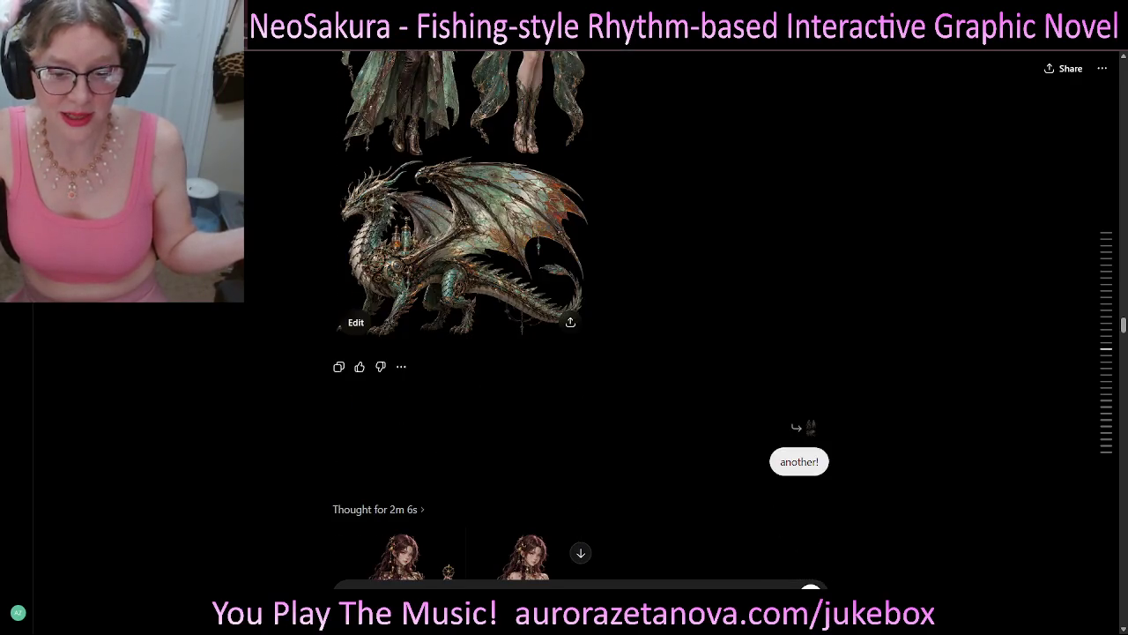
{"action": "scroll", "coordinate": [581, 317], "scroll_direction": "down", "scroll_amount": 2}
{"action": "scroll", "coordinate": [581, 317], "scroll_direction": "down", "scroll_amount": 4}
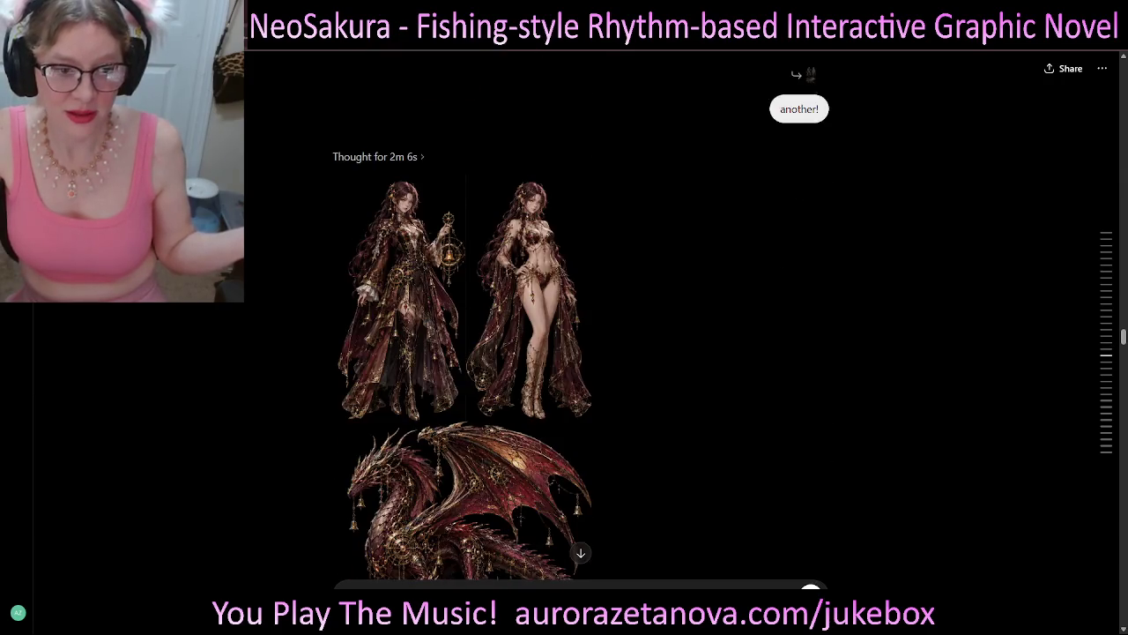
{"action": "scroll", "coordinate": [581, 317], "scroll_direction": "down", "scroll_amount": 1}
{"action": "scroll", "coordinate": [581, 317], "scroll_direction": "down", "scroll_amount": 2}
{"action": "scroll", "coordinate": [580, 318], "scroll_direction": "down", "scroll_amount": 3}
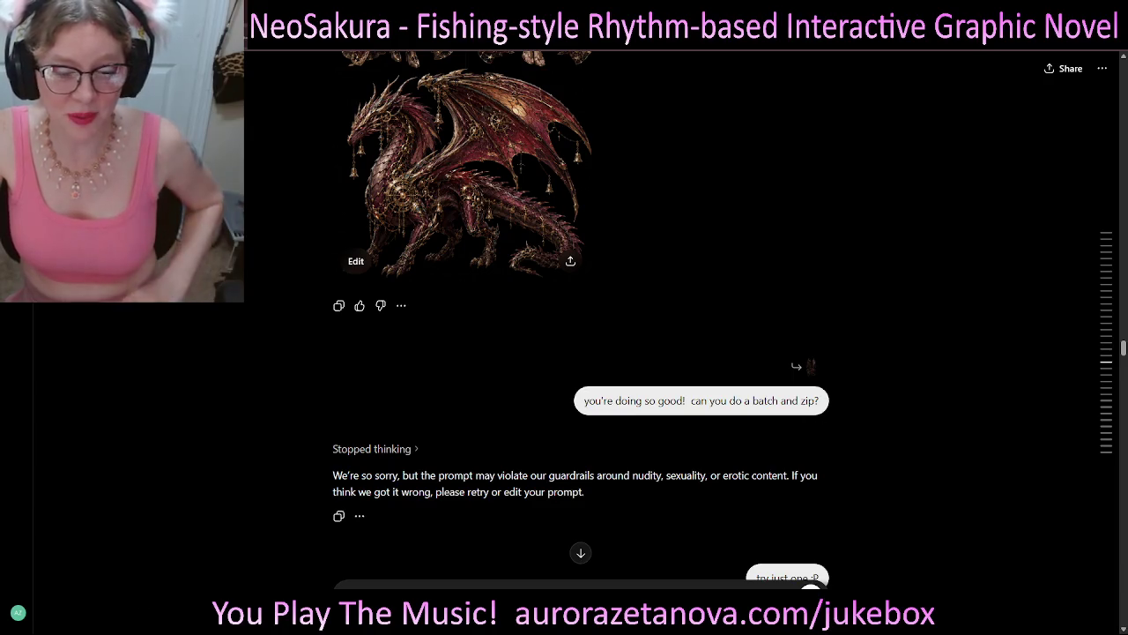
- Highlight the guardrail wording in the refusal and the 'try just one :P' follow-up
{"action": "scroll", "coordinate": [581, 317], "scroll_direction": "down", "scroll_amount": 1}
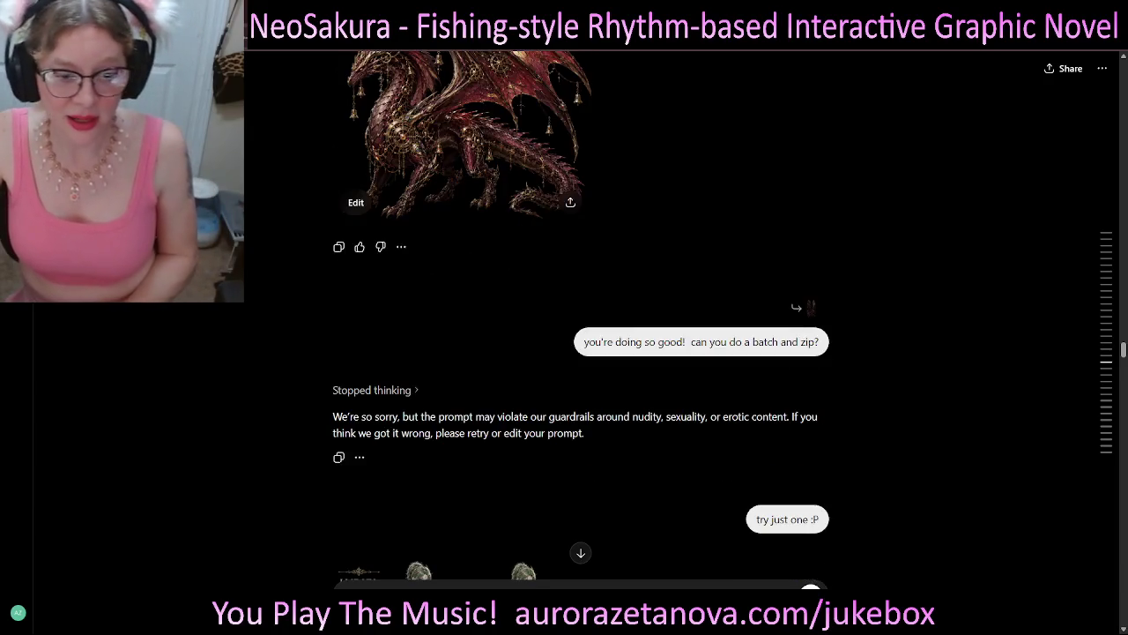
{"action": "scroll", "coordinate": [581, 317], "scroll_direction": "down", "scroll_amount": 1}
{"action": "left_click_drag", "start_coordinate": [549, 358], "coordinate": [729, 358]}
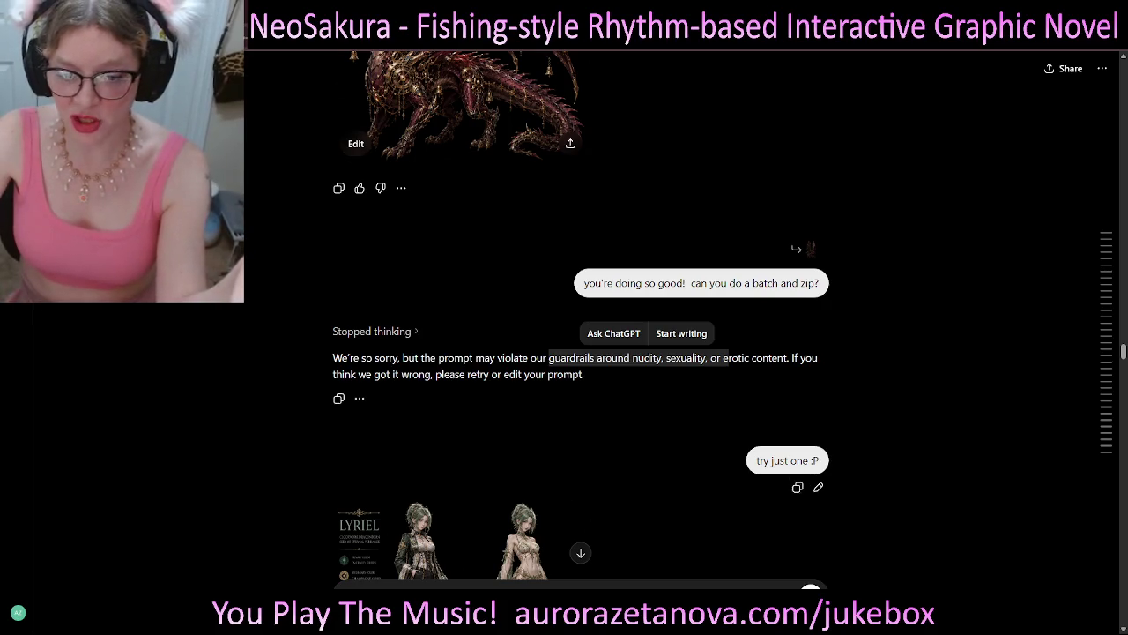
{"action": "triple_click", "coordinate": [787, 461]}
- Scroll past the Lyriel sheet to the black-and-purple Nyxara request
{"action": "scroll", "coordinate": [787, 460], "scroll_direction": "down", "scroll_amount": 3}
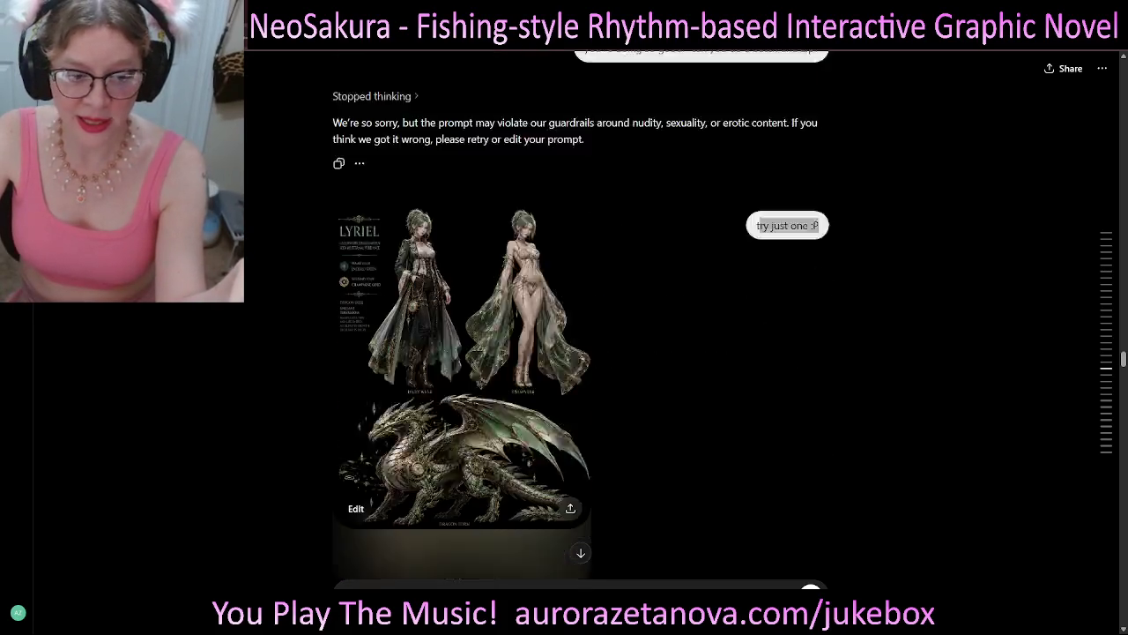
{"action": "scroll", "coordinate": [582, 353], "scroll_direction": "up", "scroll_amount": 1}
{"action": "scroll", "coordinate": [581, 353], "scroll_direction": "up", "scroll_amount": 5}
{"action": "scroll", "coordinate": [582, 353], "scroll_direction": "down", "scroll_amount": 7}
{"action": "scroll", "coordinate": [582, 352], "scroll_direction": "up", "scroll_amount": 1}
{"action": "scroll", "coordinate": [582, 318], "scroll_direction": "up", "scroll_amount": 1}
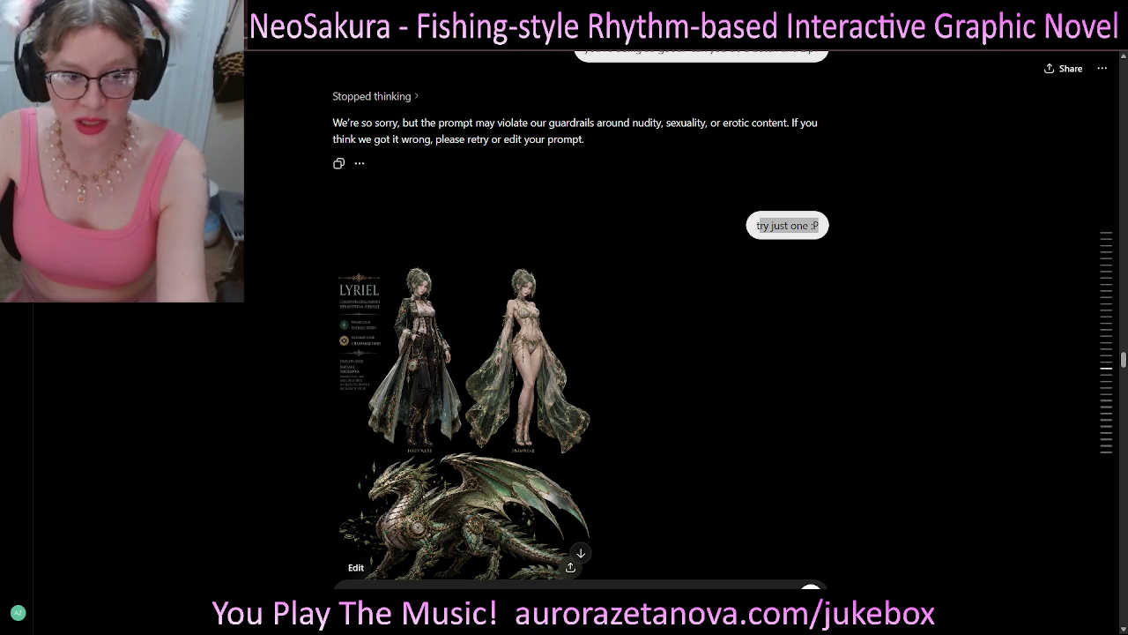
{"action": "scroll", "coordinate": [582, 353], "scroll_direction": "down", "scroll_amount": 3}
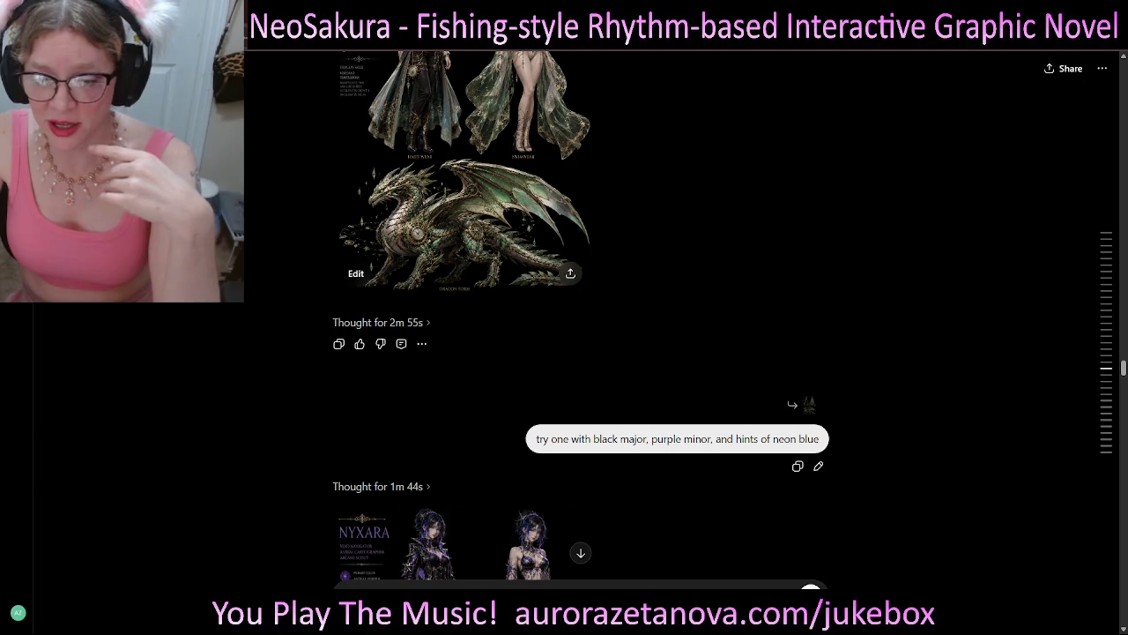
- Scroll past the Nyxara and Lysandra sheets to the pink-haired body-type correction message
{"action": "scroll", "coordinate": [581, 315], "scroll_direction": "down", "scroll_amount": 3}
{"action": "scroll", "coordinate": [581, 315], "scroll_direction": "down", "scroll_amount": 1}
{"action": "scroll", "coordinate": [581, 314], "scroll_direction": "down", "scroll_amount": 1}
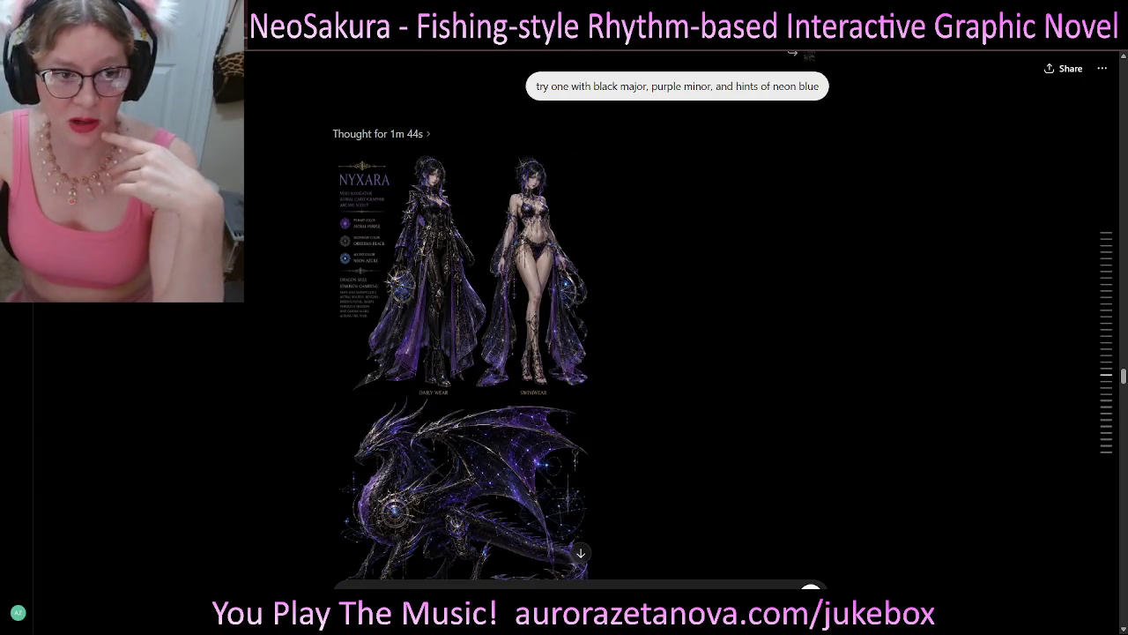
{"action": "scroll", "coordinate": [476, 317], "scroll_direction": "down", "scroll_amount": 1}
{"action": "scroll", "coordinate": [476, 317], "scroll_direction": "down", "scroll_amount": 1}
{"action": "scroll", "coordinate": [476, 317], "scroll_direction": "down", "scroll_amount": 3}
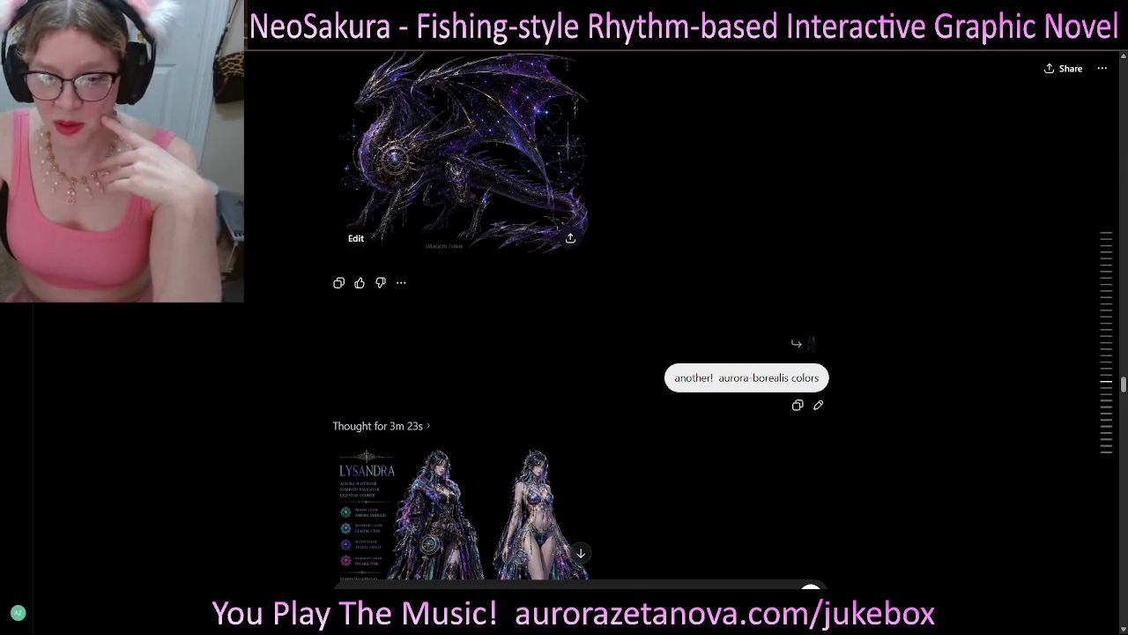
{"action": "scroll", "coordinate": [797, 404], "scroll_direction": "down", "scroll_amount": 3}
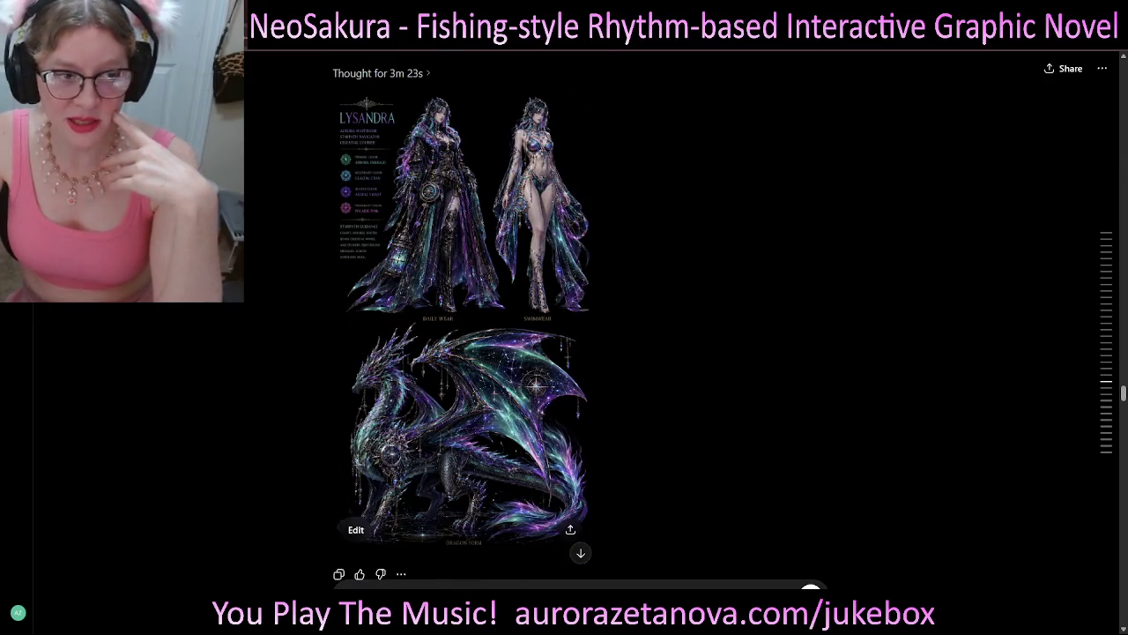
{"action": "scroll", "coordinate": [564, 317], "scroll_direction": "down", "scroll_amount": 3}
{"action": "scroll", "coordinate": [564, 317], "scroll_direction": "down", "scroll_amount": 2}
{"action": "scroll", "coordinate": [564, 318], "scroll_direction": "up", "scroll_amount": 3}
{"action": "scroll", "coordinate": [564, 318], "scroll_direction": "up", "scroll_amount": 2}
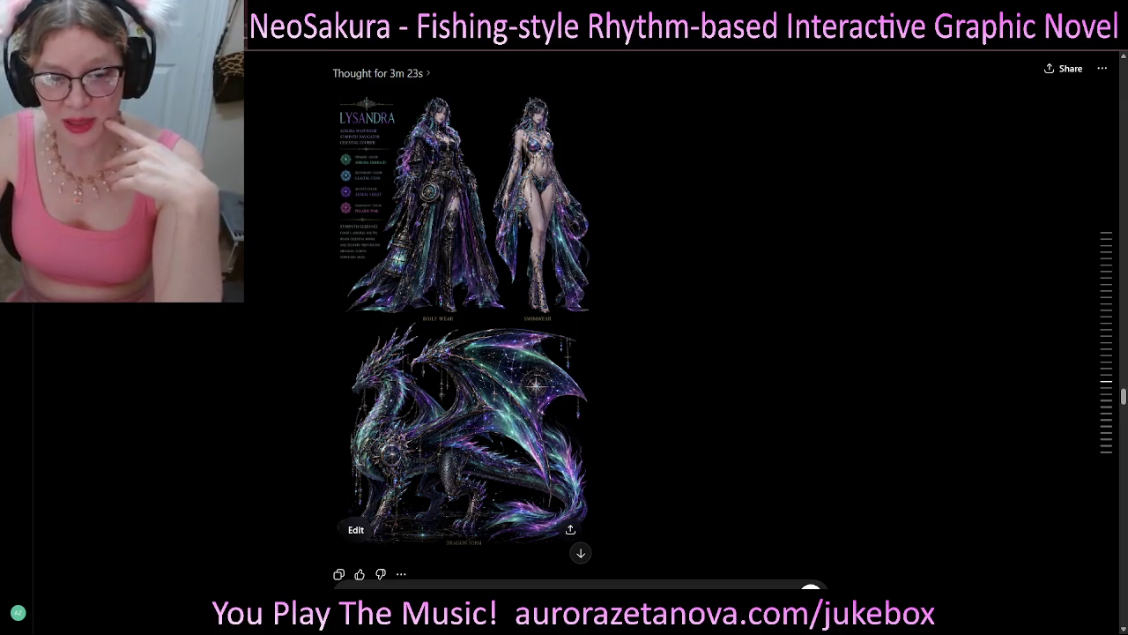
{"action": "scroll", "coordinate": [565, 317], "scroll_direction": "down", "scroll_amount": 3}
{"action": "scroll", "coordinate": [564, 318], "scroll_direction": "down", "scroll_amount": 2}
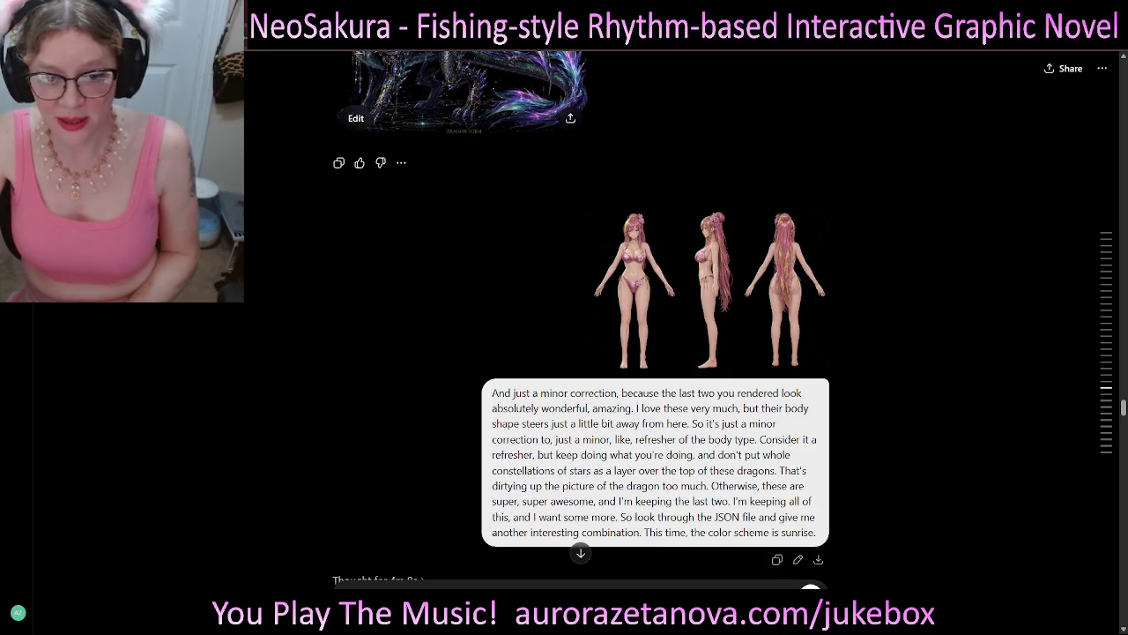
- Highlight the body-shape and drop-star-constellations lines, glancing back up at Lysandra
{"action": "left_click_drag", "start_coordinate": [521, 423], "coordinate": [687, 423]}
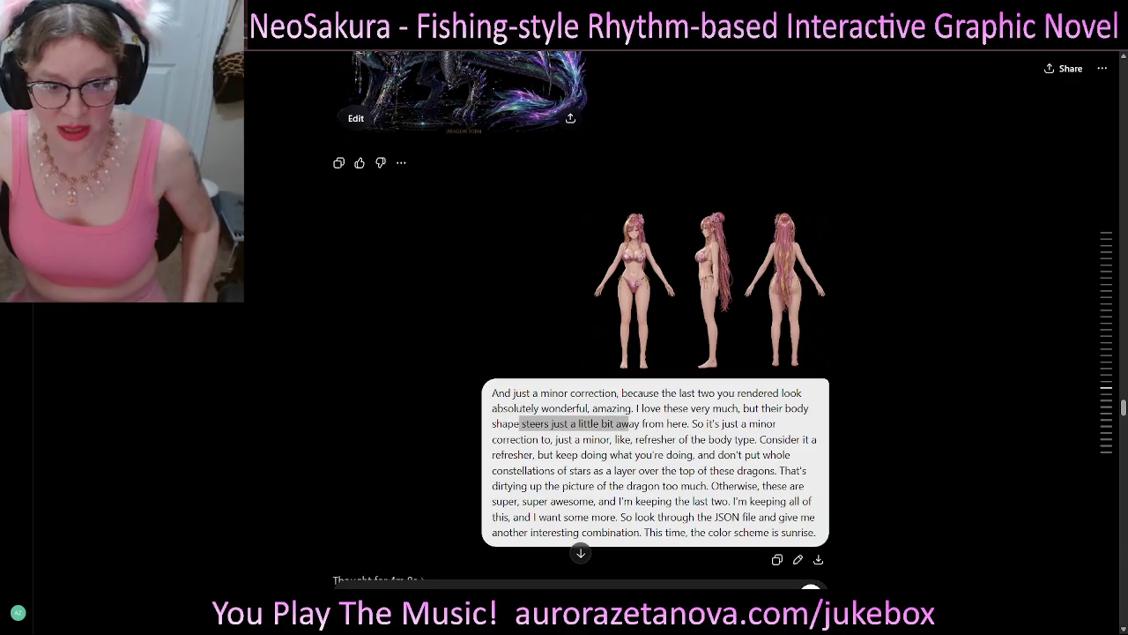
{"action": "left_click_drag", "start_coordinate": [502, 439], "coordinate": [755, 439]}
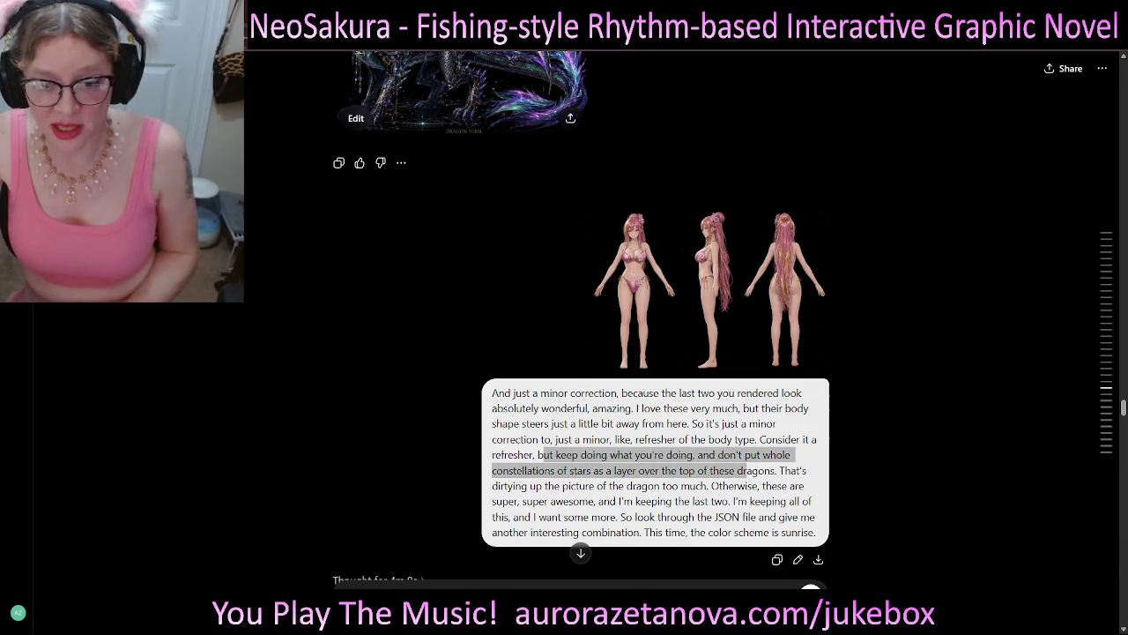
{"action": "scroll", "coordinate": [458, 353], "scroll_direction": "up", "scroll_amount": 3}
{"action": "scroll", "coordinate": [458, 352], "scroll_direction": "up", "scroll_amount": 5}
{"action": "scroll", "coordinate": [459, 353], "scroll_direction": "down", "scroll_amount": 2}
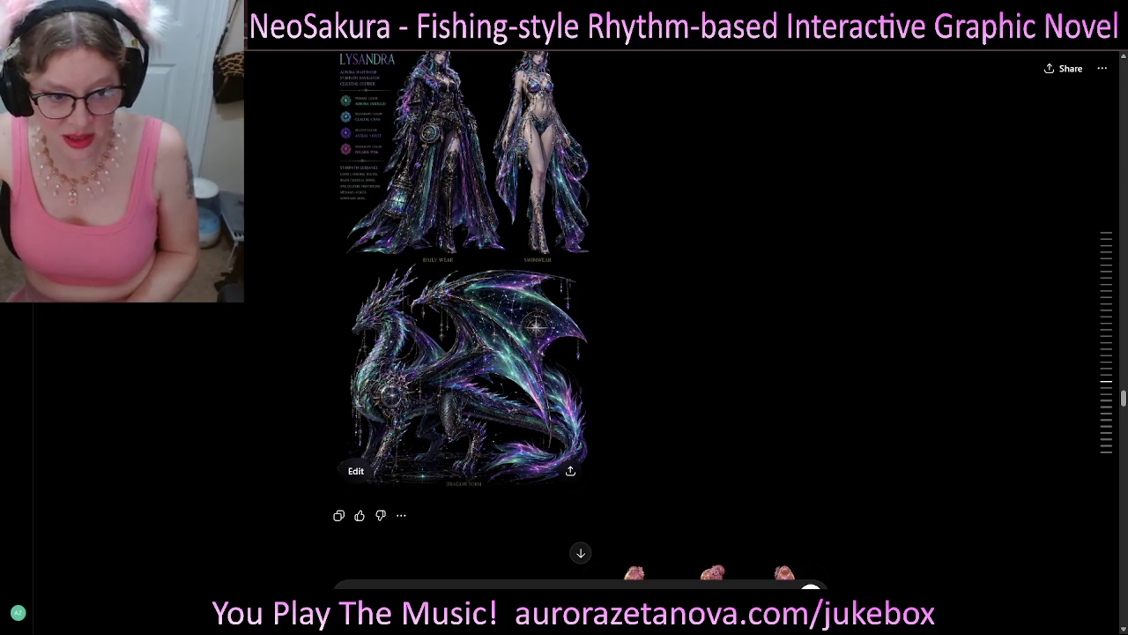
{"action": "scroll", "coordinate": [458, 353], "scroll_direction": "up", "scroll_amount": 6}
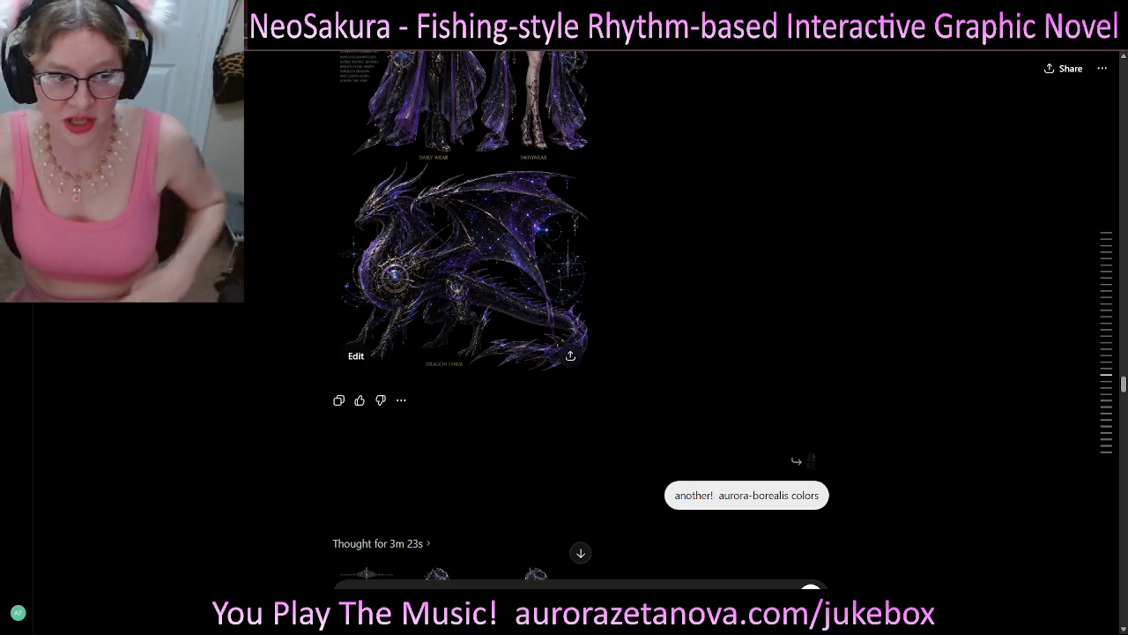
- Scroll down to the sunrise-toned Aurelia Dawnweaver sheet with its rose-gold dragon
{"action": "scroll", "coordinate": [582, 317], "scroll_direction": "down", "scroll_amount": 5}
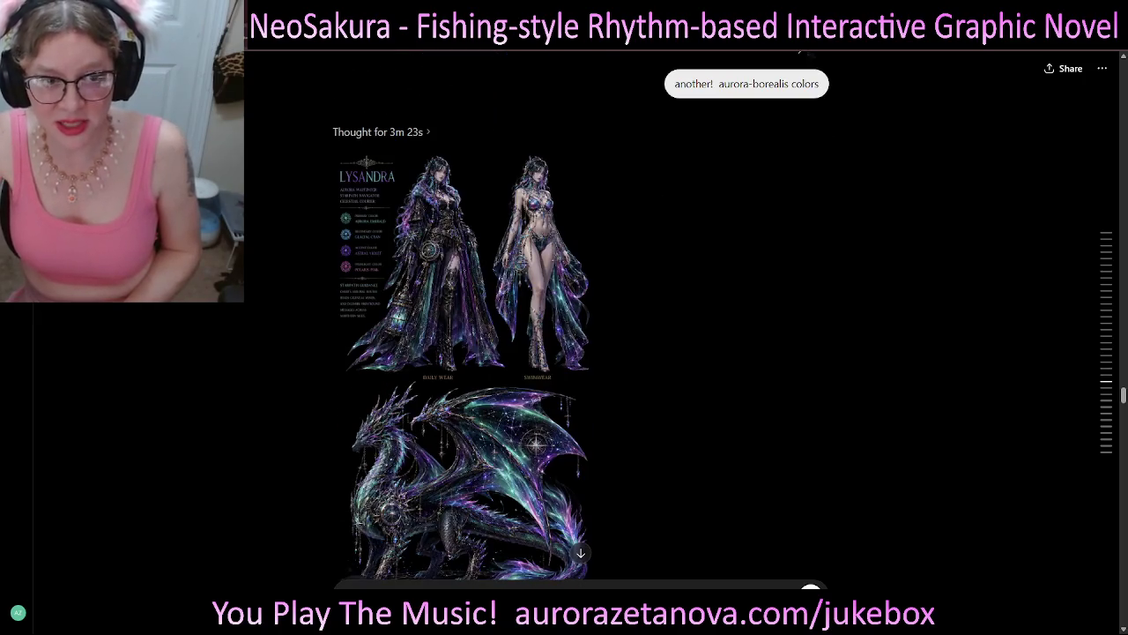
{"action": "scroll", "coordinate": [582, 317], "scroll_direction": "down", "scroll_amount": 5}
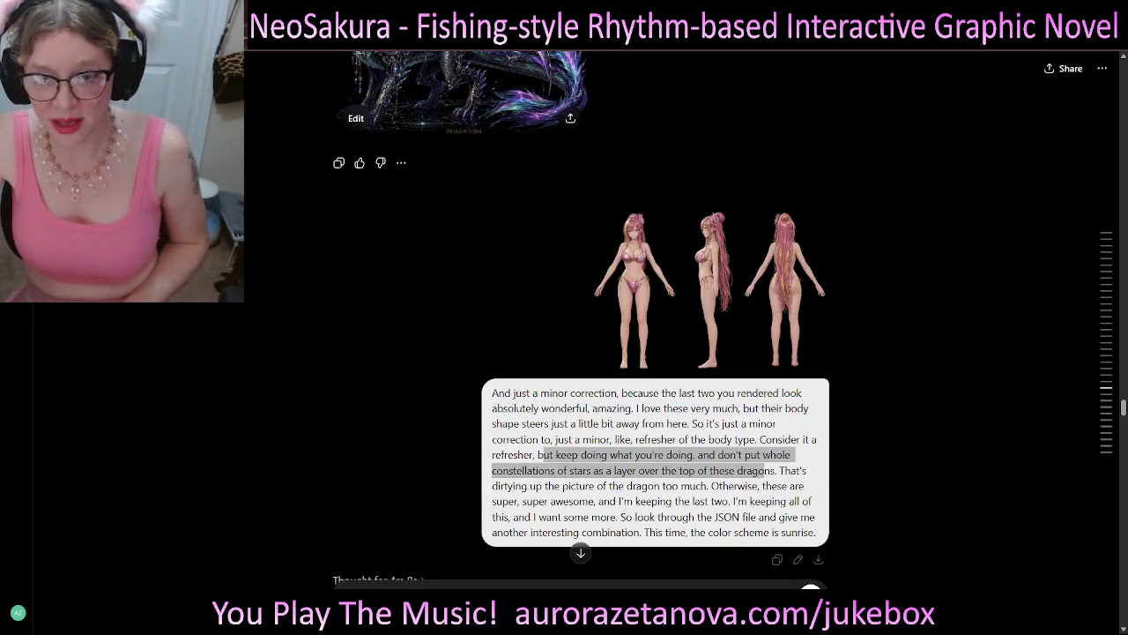
{"action": "scroll", "coordinate": [582, 317], "scroll_direction": "down", "scroll_amount": 2}
{"action": "scroll", "coordinate": [581, 318], "scroll_direction": "down", "scroll_amount": 2}
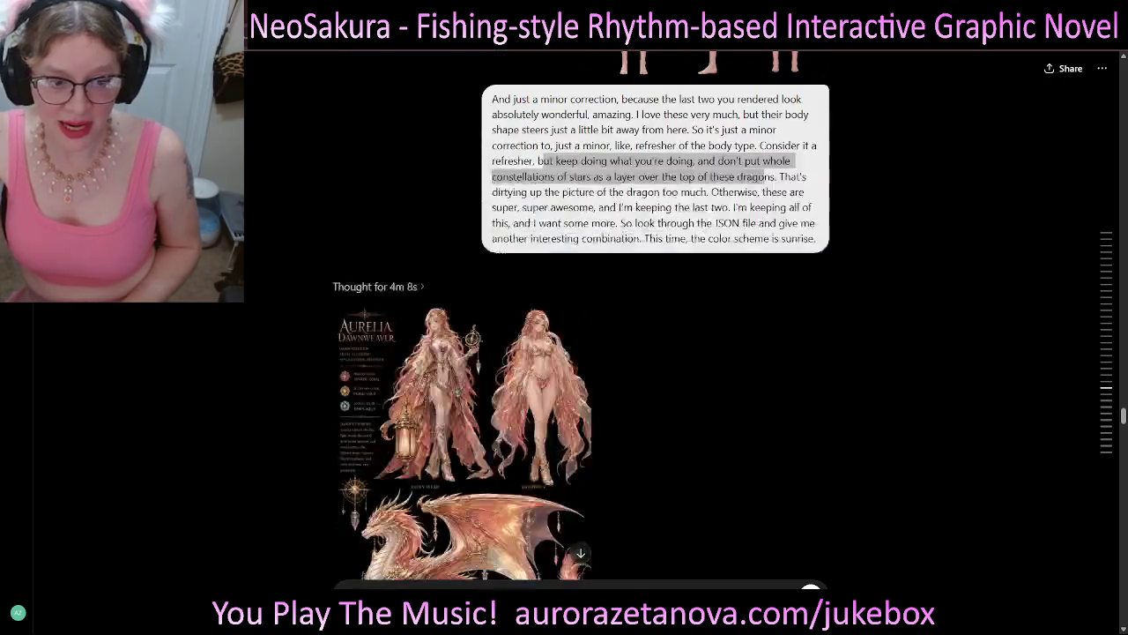
- Highlight the words 'sunrise' and 'sunset' in the two sister prompts
{"action": "scroll", "coordinate": [582, 317], "scroll_direction": "down", "scroll_amount": 2}
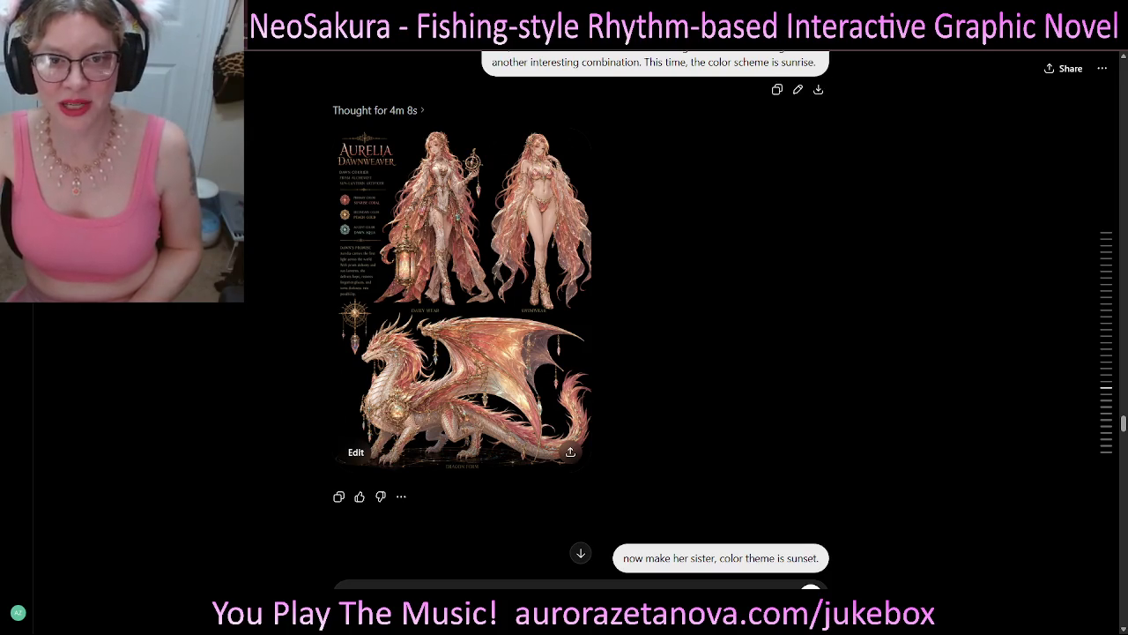
{"action": "double_click", "coordinate": [798, 62]}
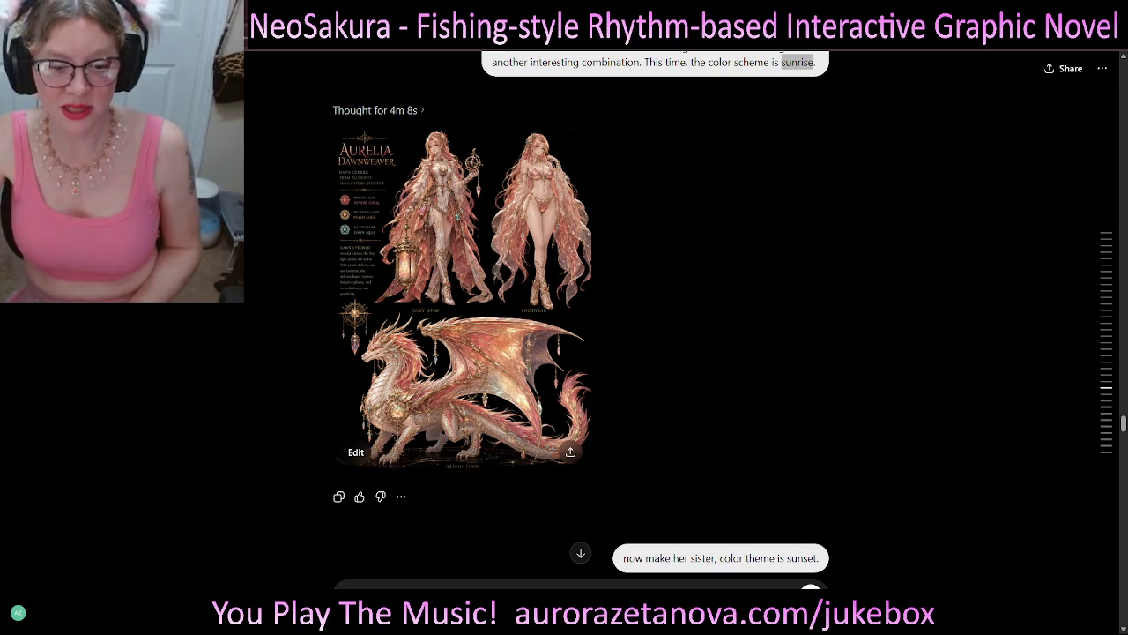
{"action": "scroll", "coordinate": [580, 315], "scroll_direction": "down", "scroll_amount": 2}
{"action": "double_click", "coordinate": [802, 439]}
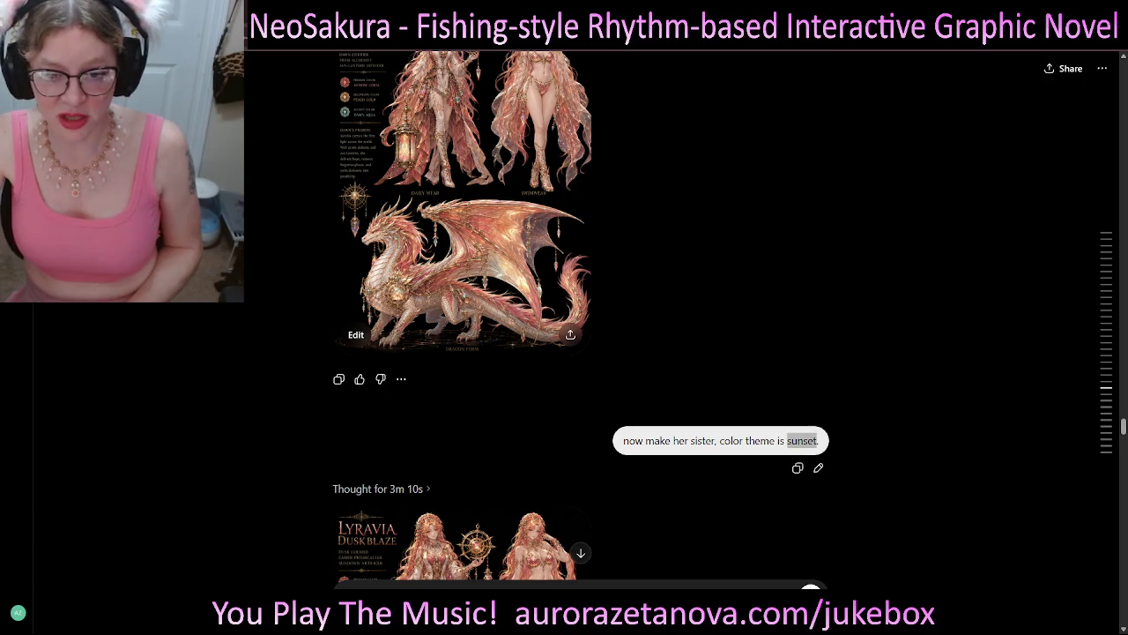
- Look over the sunset-themed Lyravia Duskblaze sister sheet
{"action": "scroll", "coordinate": [802, 440], "scroll_direction": "down", "scroll_amount": 2}
{"action": "scroll", "coordinate": [802, 440], "scroll_direction": "down", "scroll_amount": 3}
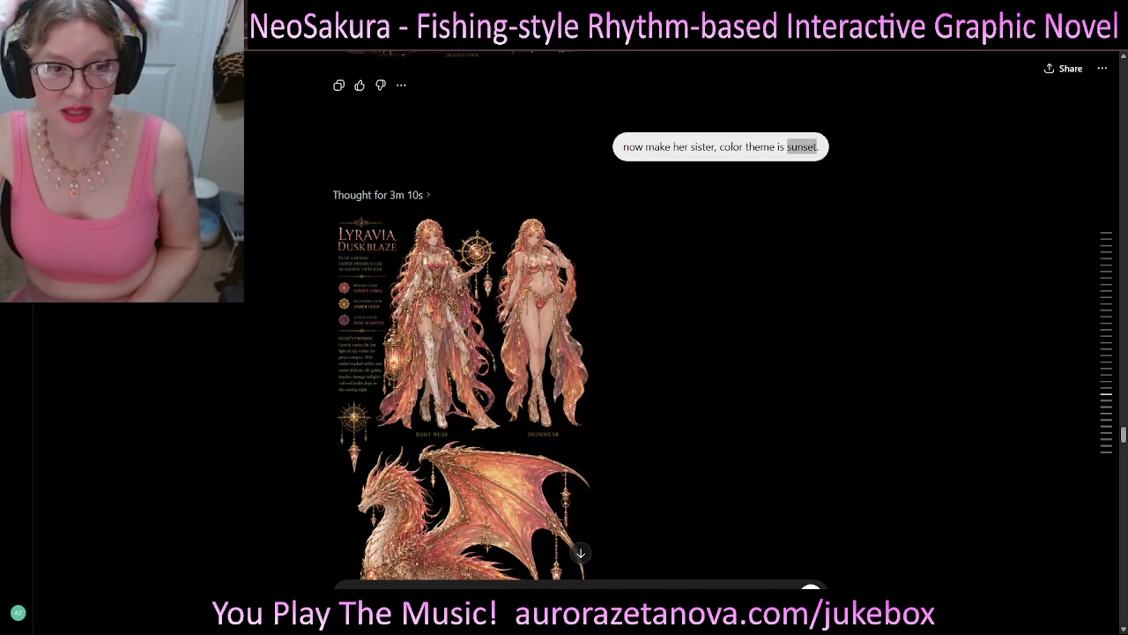
{"action": "scroll", "coordinate": [802, 440], "scroll_direction": "up", "scroll_amount": 5}
{"action": "scroll", "coordinate": [802, 440], "scroll_direction": "up", "scroll_amount": 2}
{"action": "scroll", "coordinate": [802, 440], "scroll_direction": "down", "scroll_amount": 4}
{"action": "scroll", "coordinate": [803, 440], "scroll_direction": "down", "scroll_amount": 3}
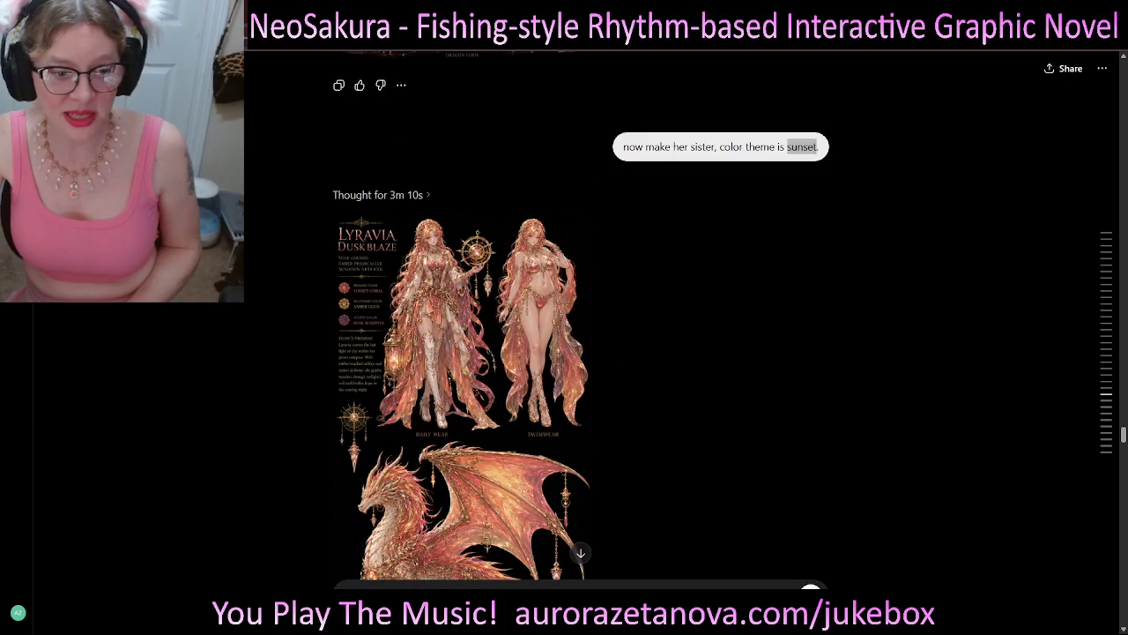
{"action": "scroll", "coordinate": [464, 341], "scroll_direction": "down", "scroll_amount": 2}
{"action": "scroll", "coordinate": [463, 340], "scroll_direction": "up", "scroll_amount": 6}
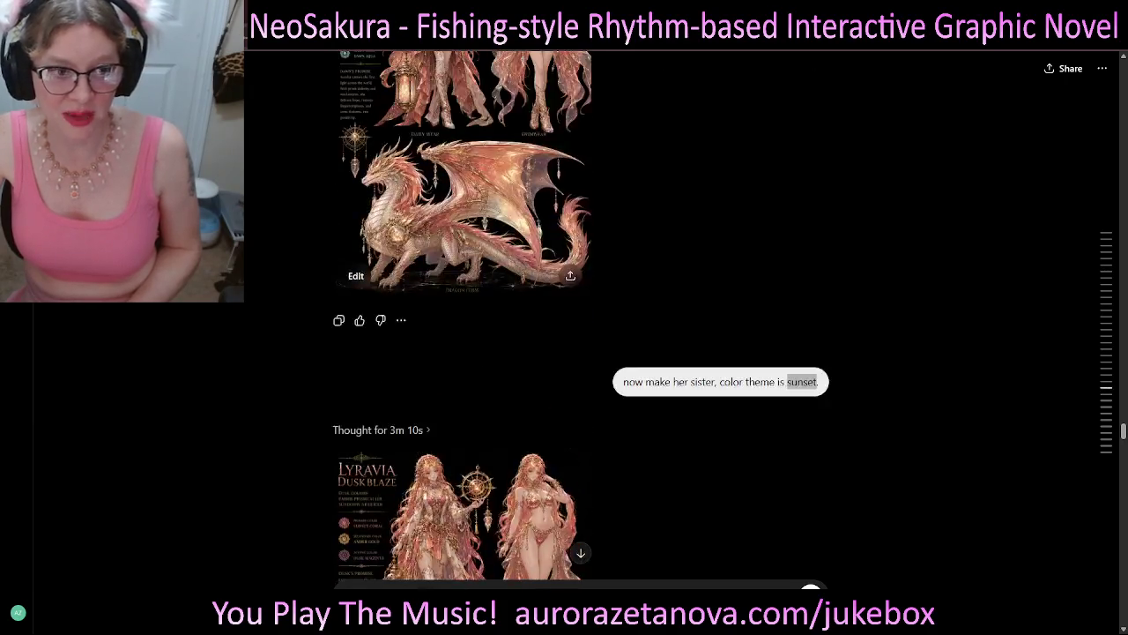
{"action": "scroll", "coordinate": [464, 340], "scroll_direction": "up", "scroll_amount": 1}
{"action": "scroll", "coordinate": [463, 340], "scroll_direction": "up", "scroll_amount": 1}
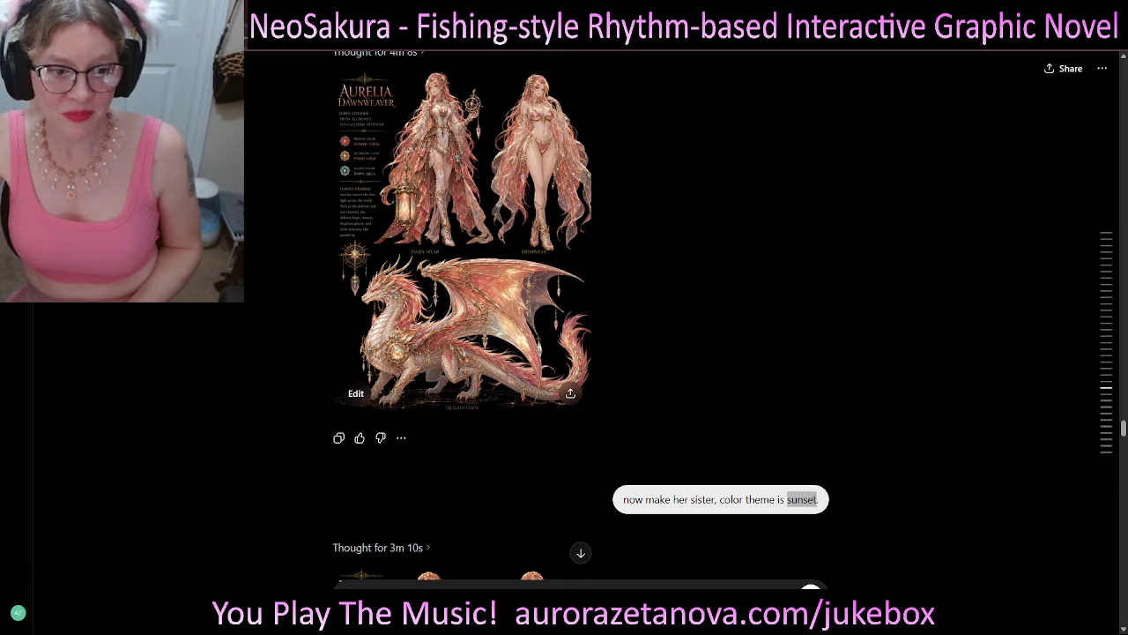
- Scroll down to the moon goddess request and the lavender Selenya Moonveil sheet
{"action": "scroll", "coordinate": [464, 340], "scroll_direction": "down", "scroll_amount": 1}
{"action": "scroll", "coordinate": [464, 340], "scroll_direction": "down", "scroll_amount": 3}
{"action": "scroll", "coordinate": [463, 340], "scroll_direction": "down", "scroll_amount": 2}
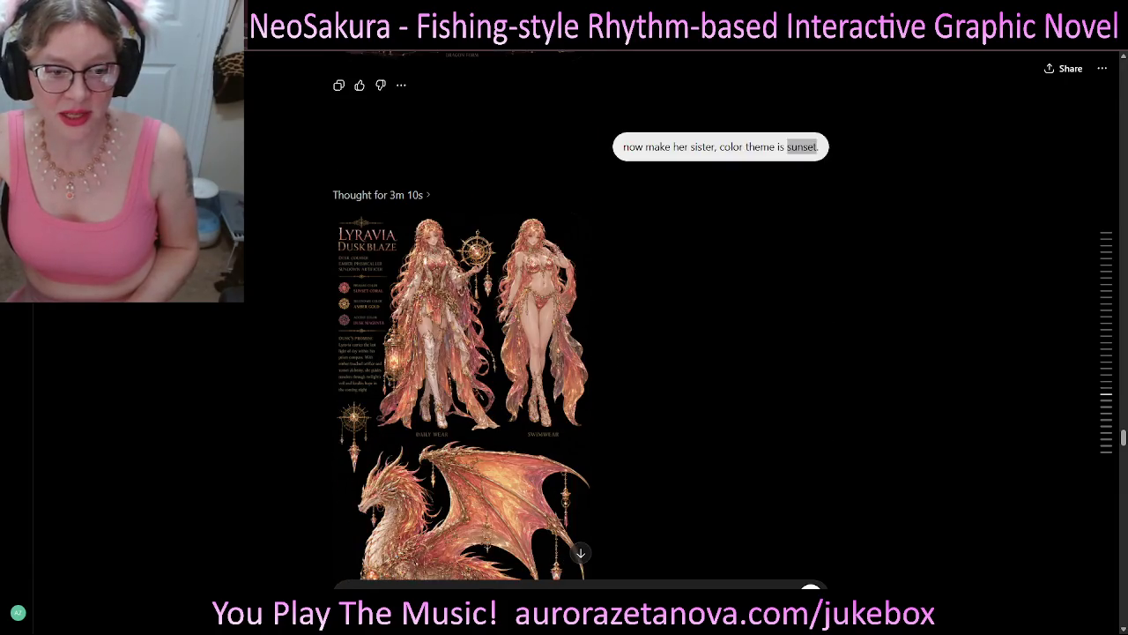
{"action": "scroll", "coordinate": [463, 341], "scroll_direction": "down", "scroll_amount": 1}
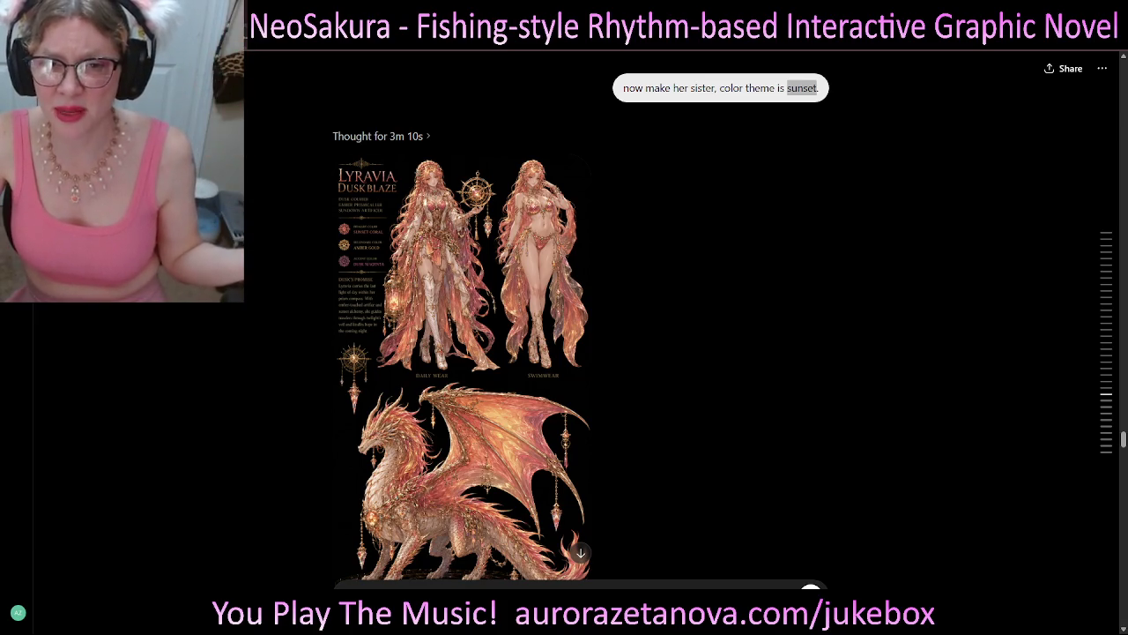
{"action": "scroll", "coordinate": [461, 339], "scroll_direction": "down", "scroll_amount": 1}
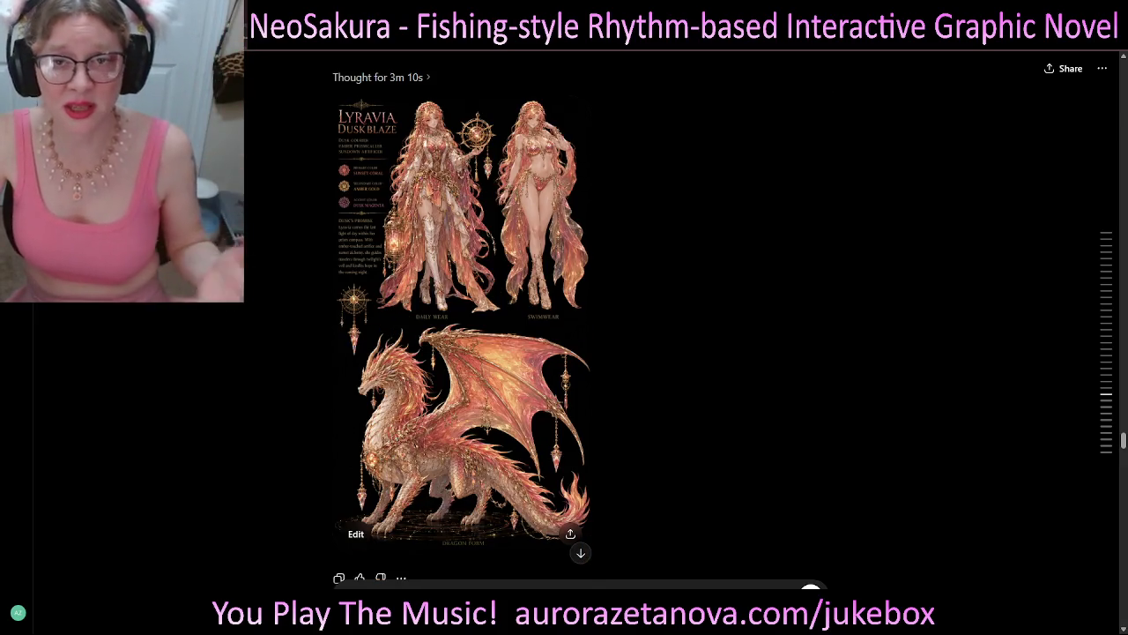
{"action": "scroll", "coordinate": [461, 340], "scroll_direction": "down", "scroll_amount": 3}
{"action": "scroll", "coordinate": [461, 340], "scroll_direction": "down", "scroll_amount": 3}
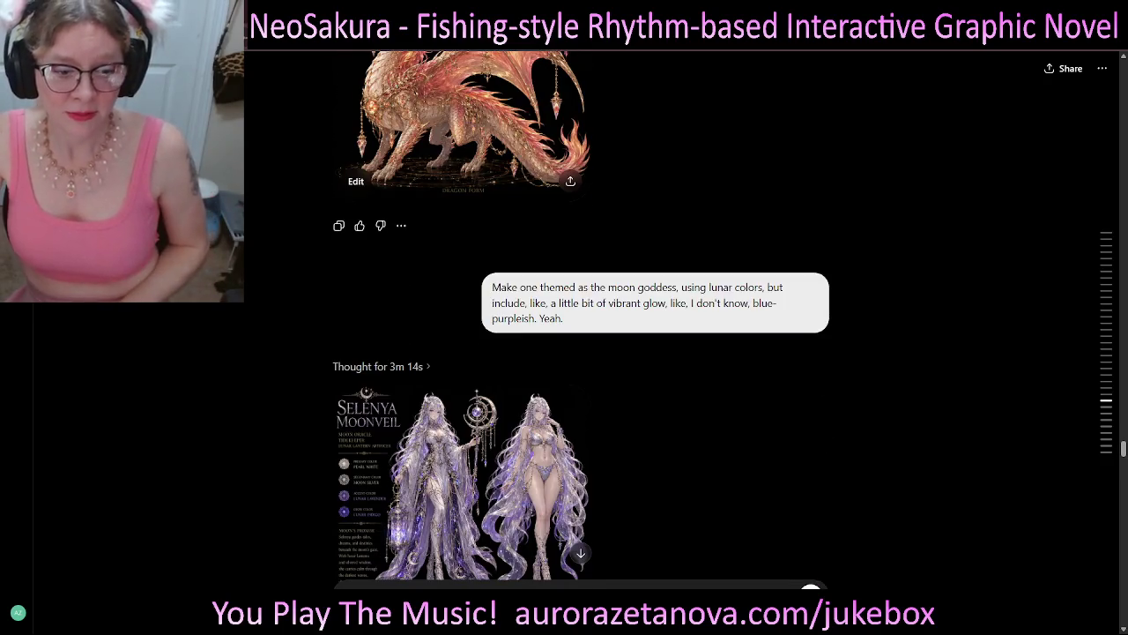
- View the Selenya Moonveil sheet enlarged, then scroll to 'The Snow Queen' request
{"action": "scroll", "coordinate": [461, 340], "scroll_direction": "up", "scroll_amount": 2}
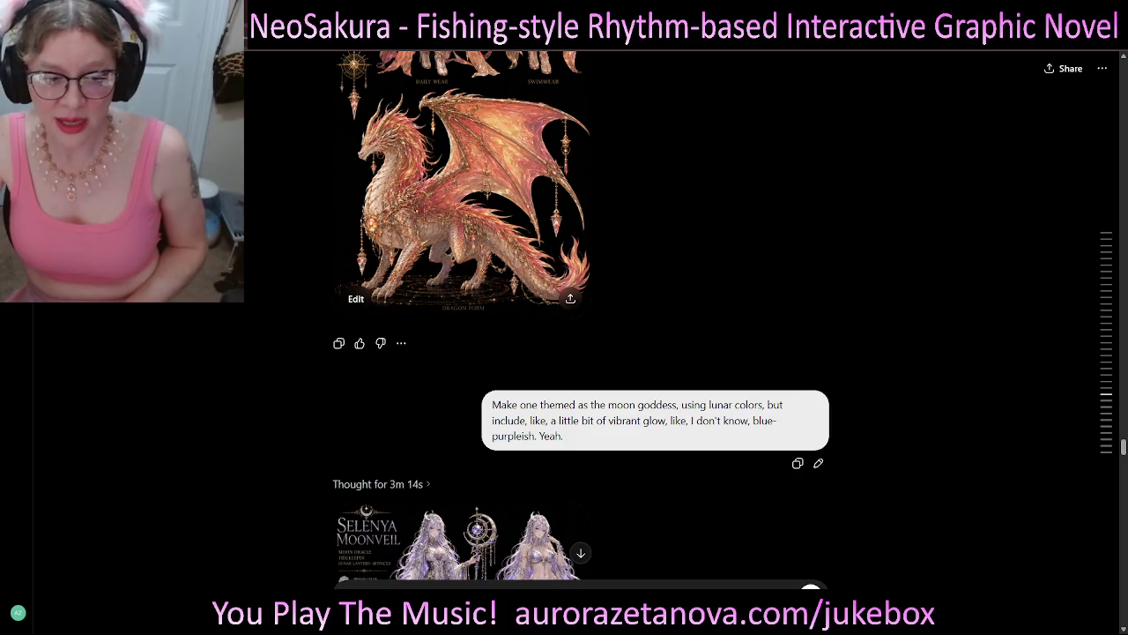
{"action": "scroll", "coordinate": [564, 318], "scroll_direction": "down", "scroll_amount": 3}
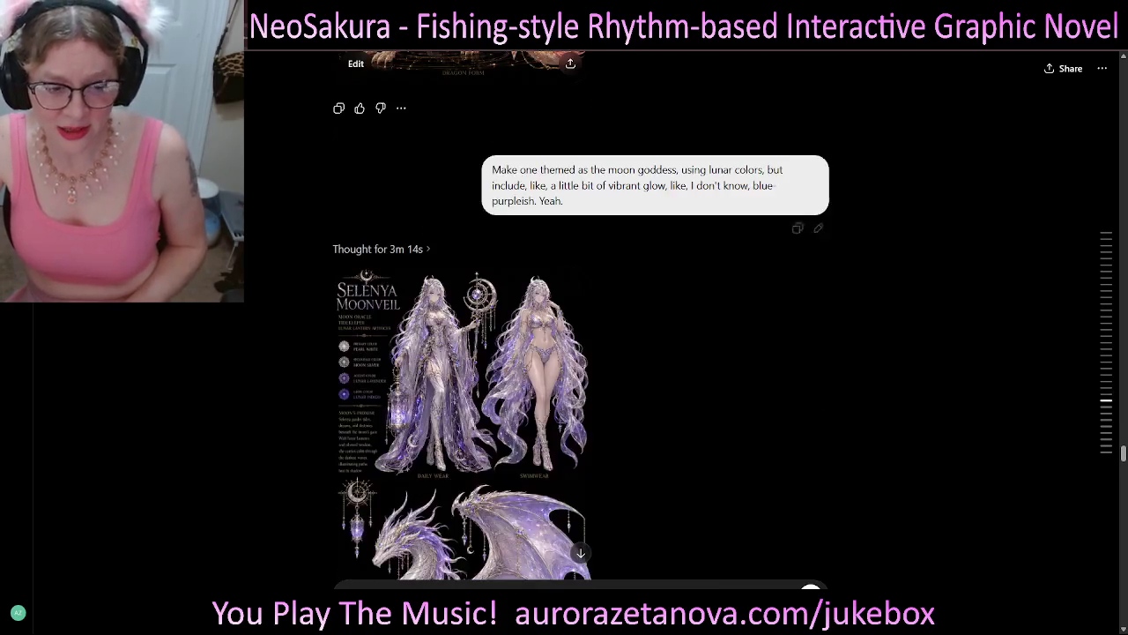
{"action": "scroll", "coordinate": [564, 318], "scroll_direction": "down", "scroll_amount": 2}
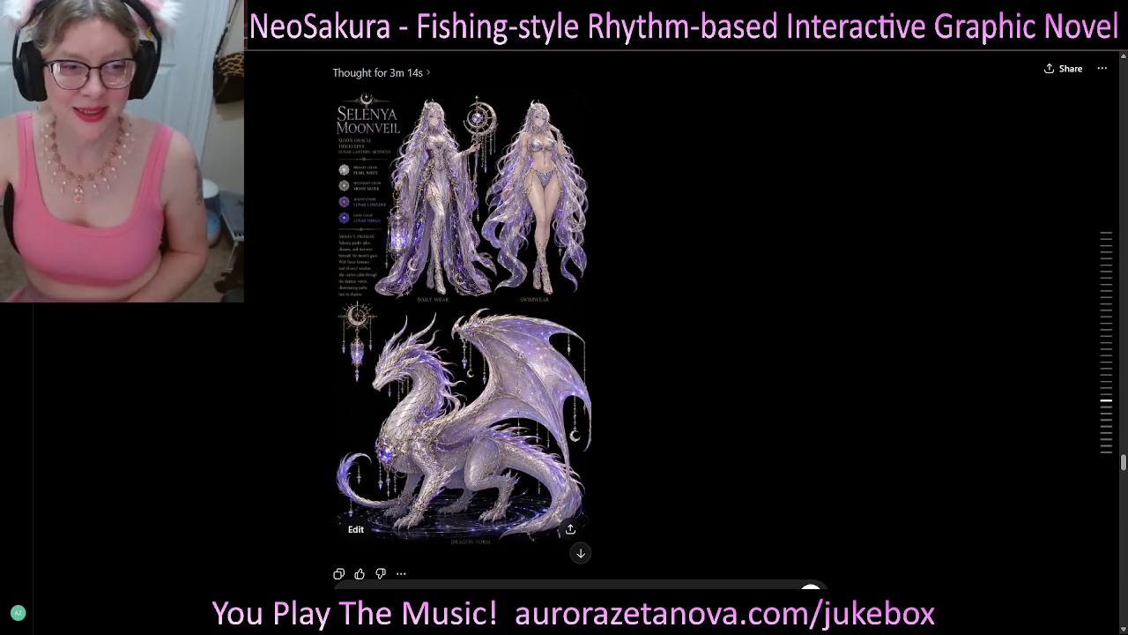
{"action": "left_click", "coordinate": [463, 406]}
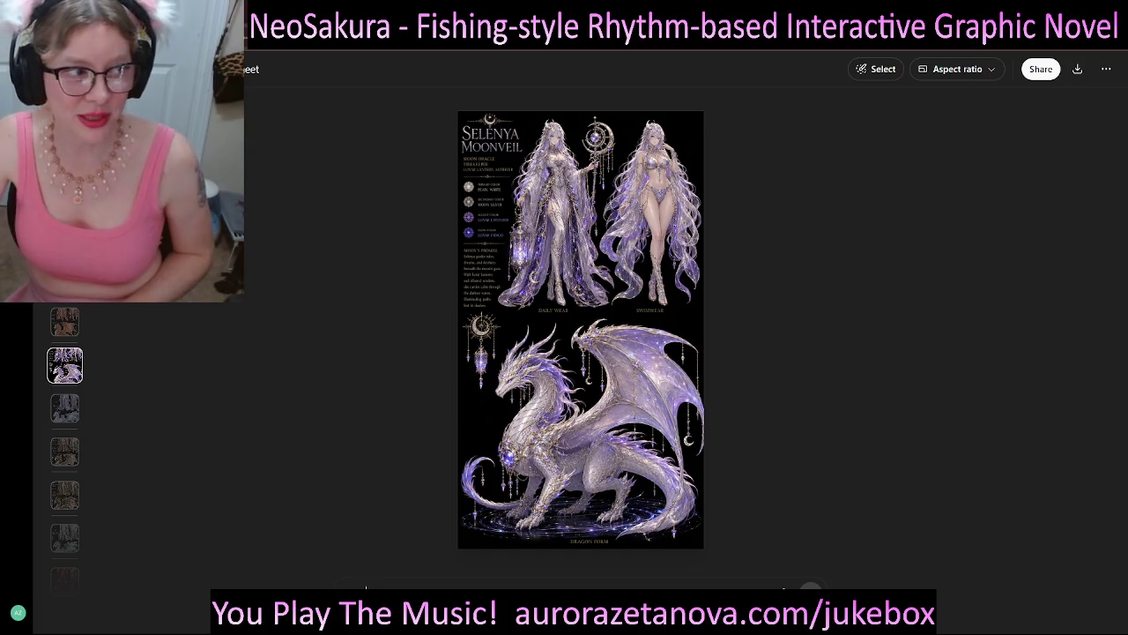
{"action": "key", "text": "Escape"}
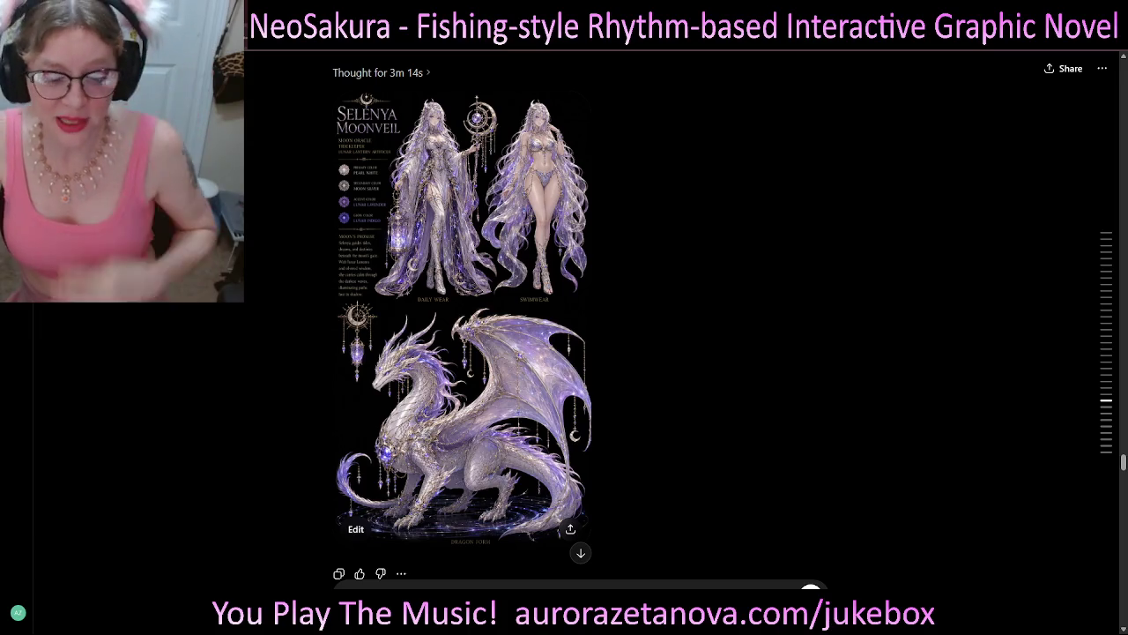
{"action": "scroll", "coordinate": [582, 318], "scroll_direction": "down", "scroll_amount": 1}
{"action": "scroll", "coordinate": [581, 318], "scroll_direction": "down", "scroll_amount": 1}
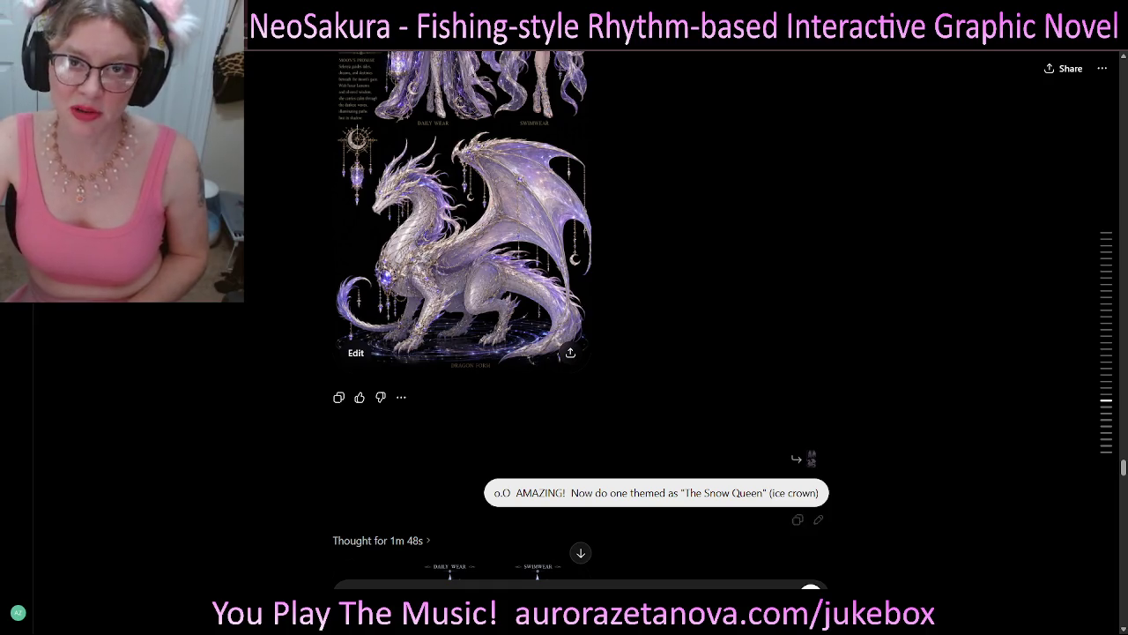
- Scroll past the Yselara snow queen sheet to the woodland fairy Thalia Bramblewisp sheet
{"action": "scroll", "coordinate": [581, 317], "scroll_direction": "down", "scroll_amount": 2}
{"action": "scroll", "coordinate": [582, 317], "scroll_direction": "down", "scroll_amount": 2}
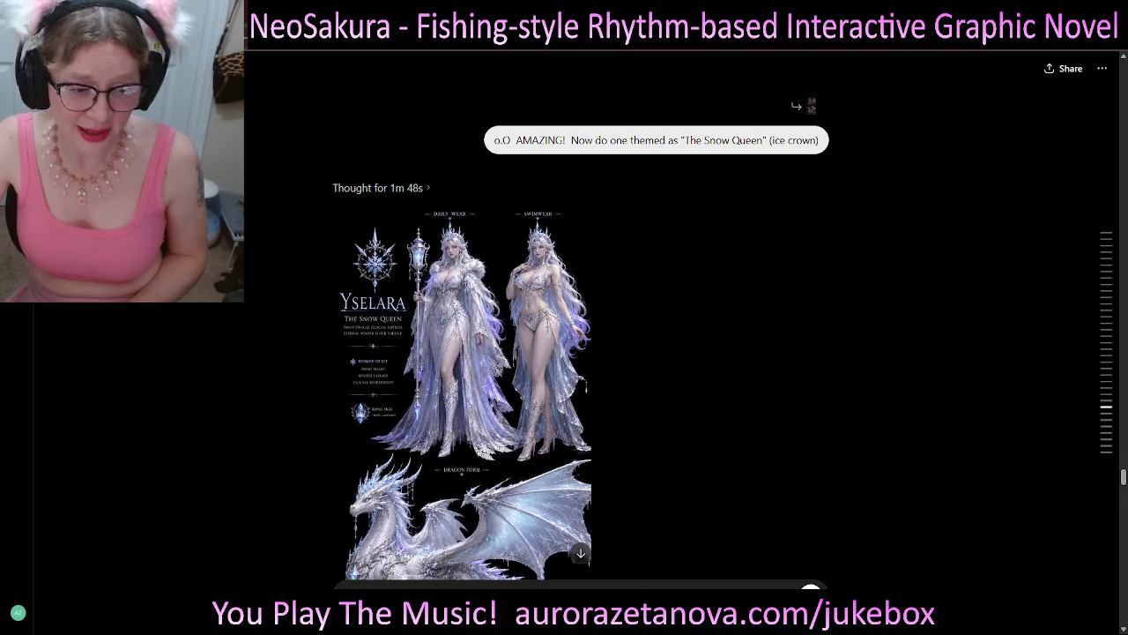
{"action": "scroll", "coordinate": [582, 317], "scroll_direction": "down", "scroll_amount": 2}
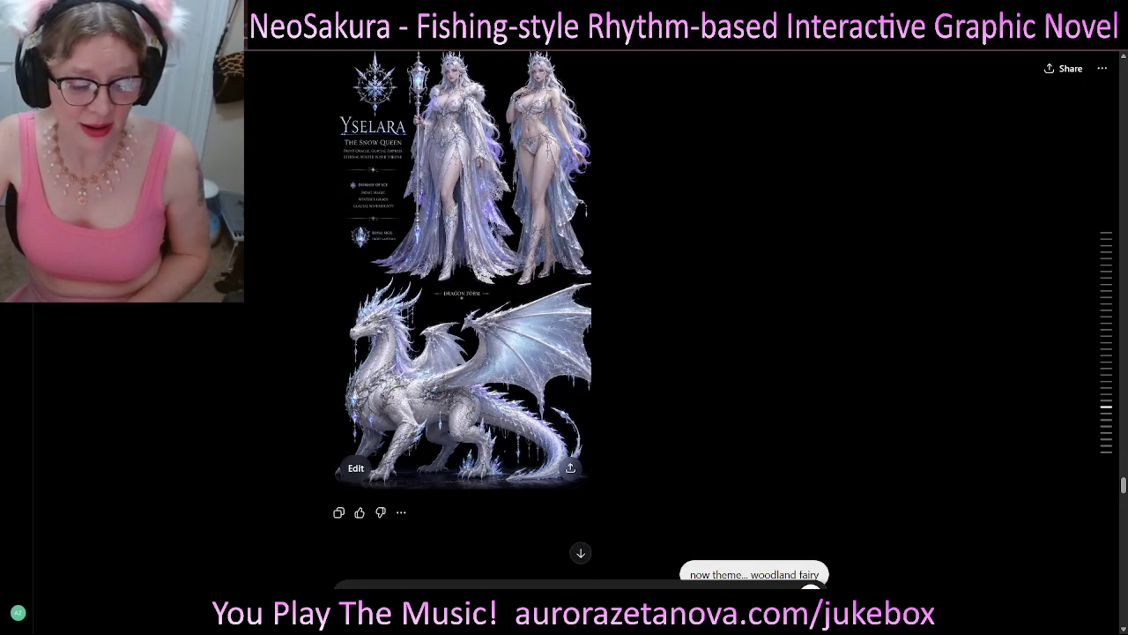
{"action": "scroll", "coordinate": [582, 317], "scroll_direction": "down", "scroll_amount": 1}
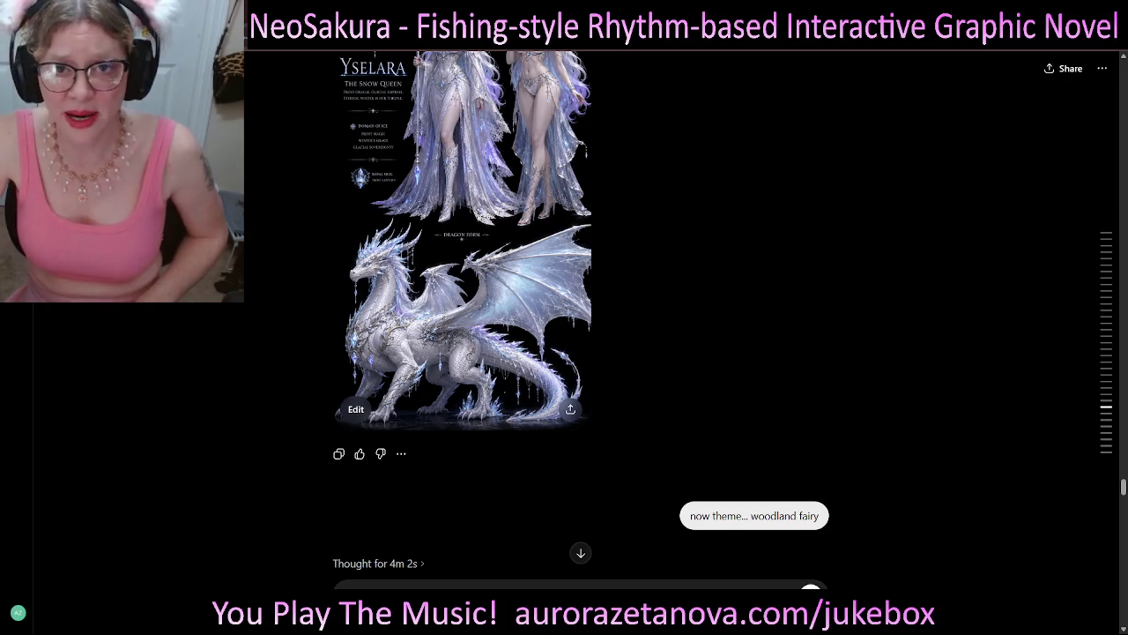
{"action": "scroll", "coordinate": [573, 317], "scroll_direction": "down", "scroll_amount": 1}
{"action": "scroll", "coordinate": [573, 318], "scroll_direction": "down", "scroll_amount": 4}
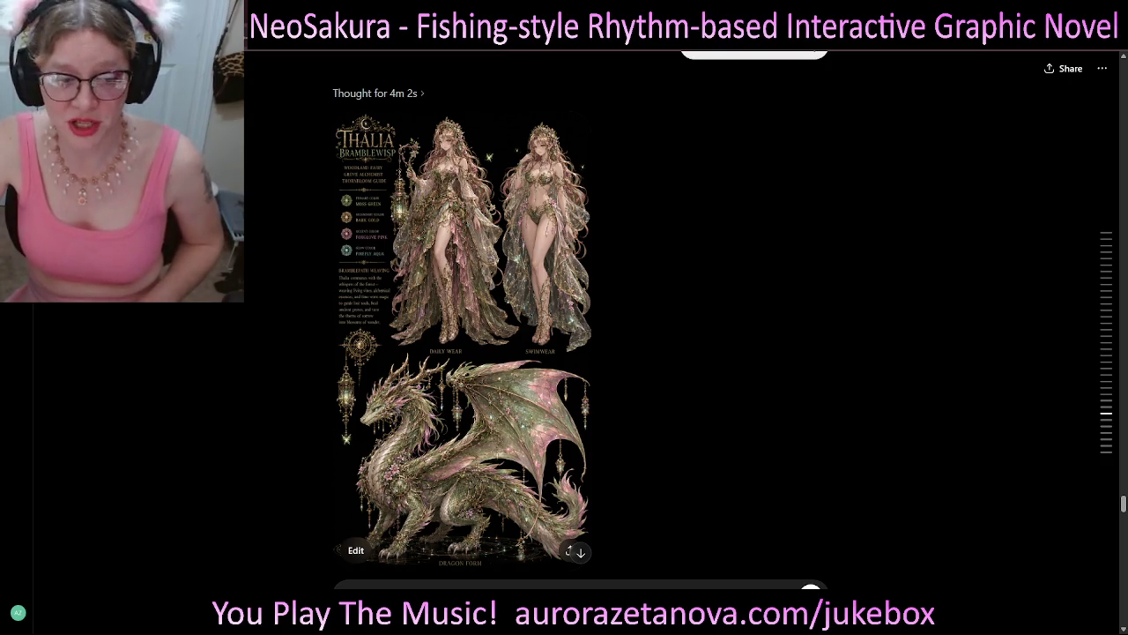
- Compare Thalia's regular and queen character sheets by scrolling between them
{"action": "scroll", "coordinate": [811, 69], "scroll_direction": "down", "scroll_amount": 3}
{"action": "scroll", "coordinate": [811, 69], "scroll_direction": "down", "scroll_amount": 3}
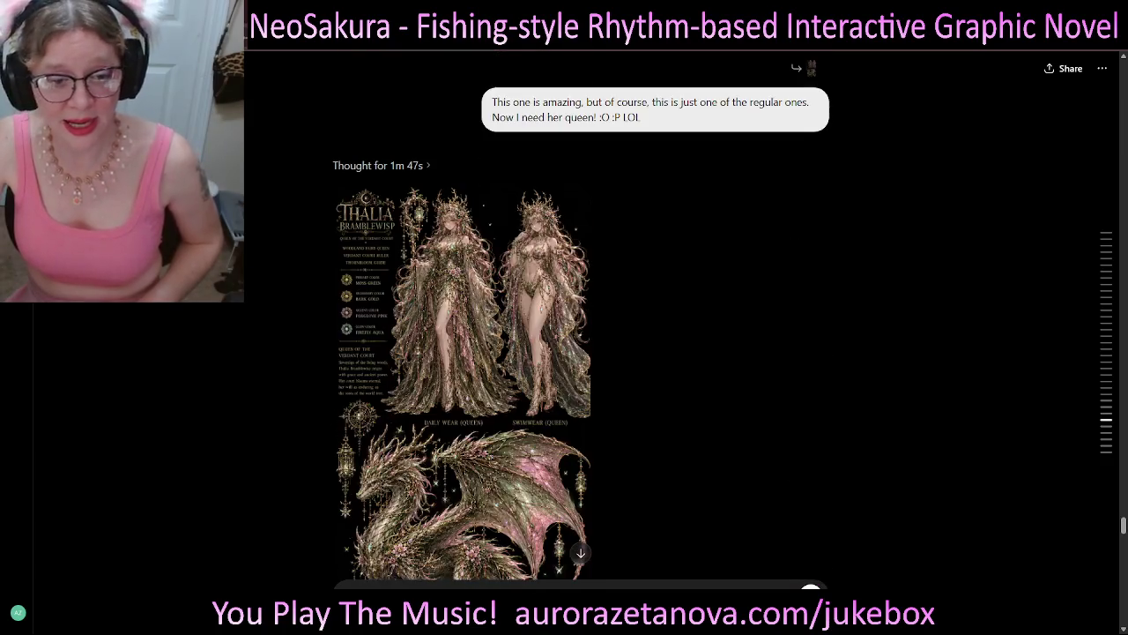
{"action": "scroll", "coordinate": [811, 69], "scroll_direction": "down", "scroll_amount": 1}
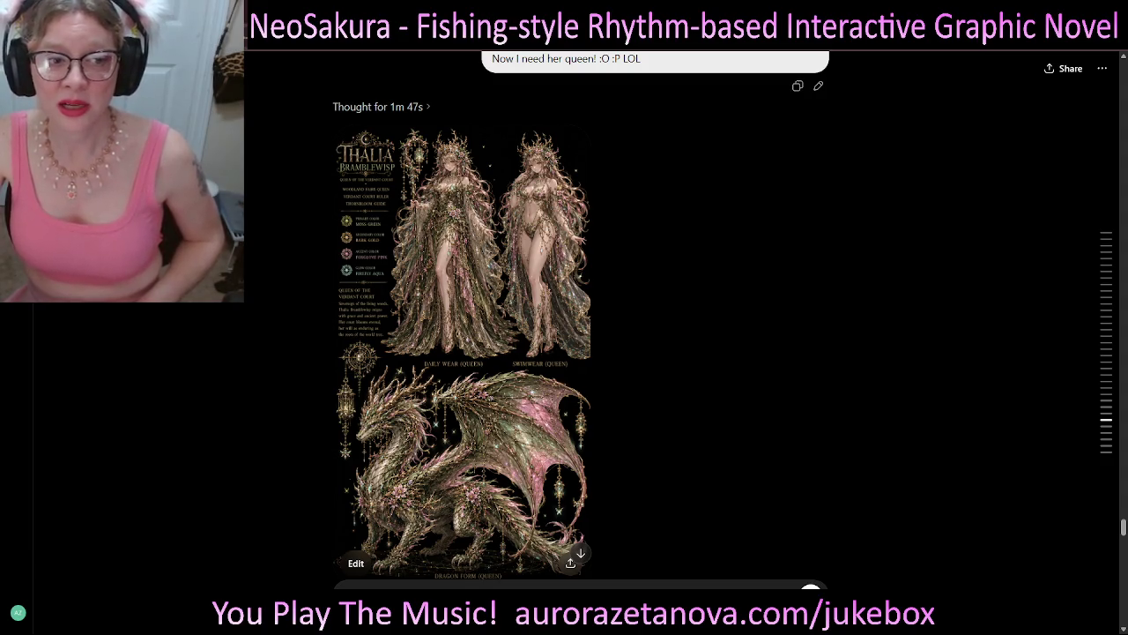
{"action": "scroll", "coordinate": [582, 318], "scroll_direction": "up", "scroll_amount": 3}
{"action": "scroll", "coordinate": [582, 317], "scroll_direction": "up", "scroll_amount": 3}
{"action": "scroll", "coordinate": [582, 317], "scroll_direction": "up", "scroll_amount": 3}
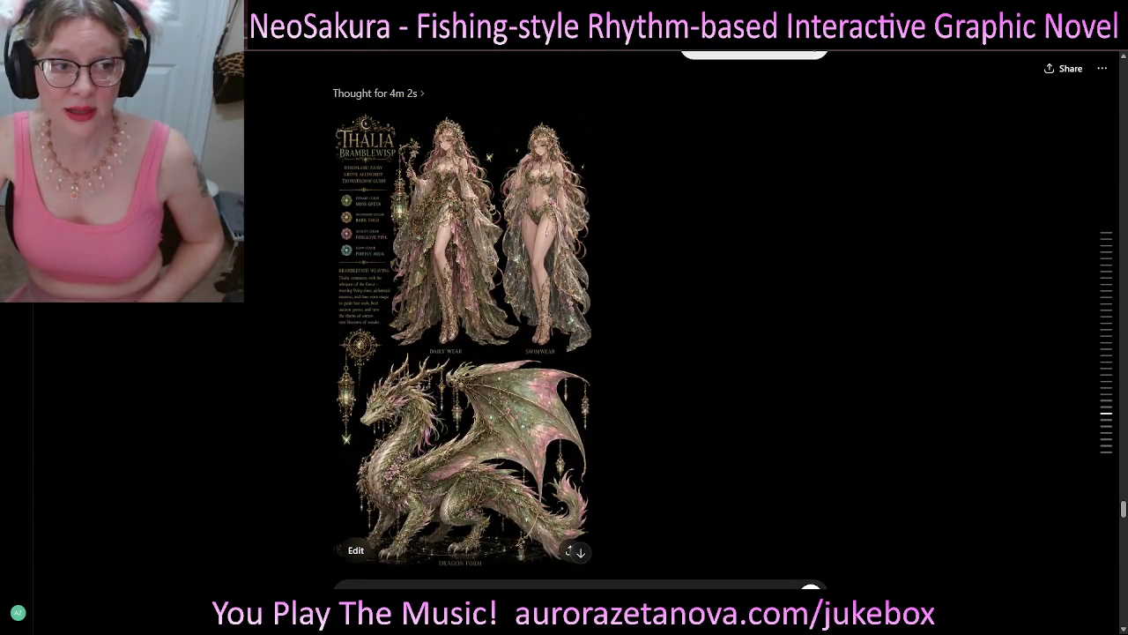
- Move on to the stopped ocean request, CharGen(1).json refresher and Nerissa sheet, showing the reasoning summary
{"action": "scroll", "coordinate": [581, 317], "scroll_direction": "down", "scroll_amount": 4}
{"action": "scroll", "coordinate": [582, 317], "scroll_direction": "down", "scroll_amount": 1}
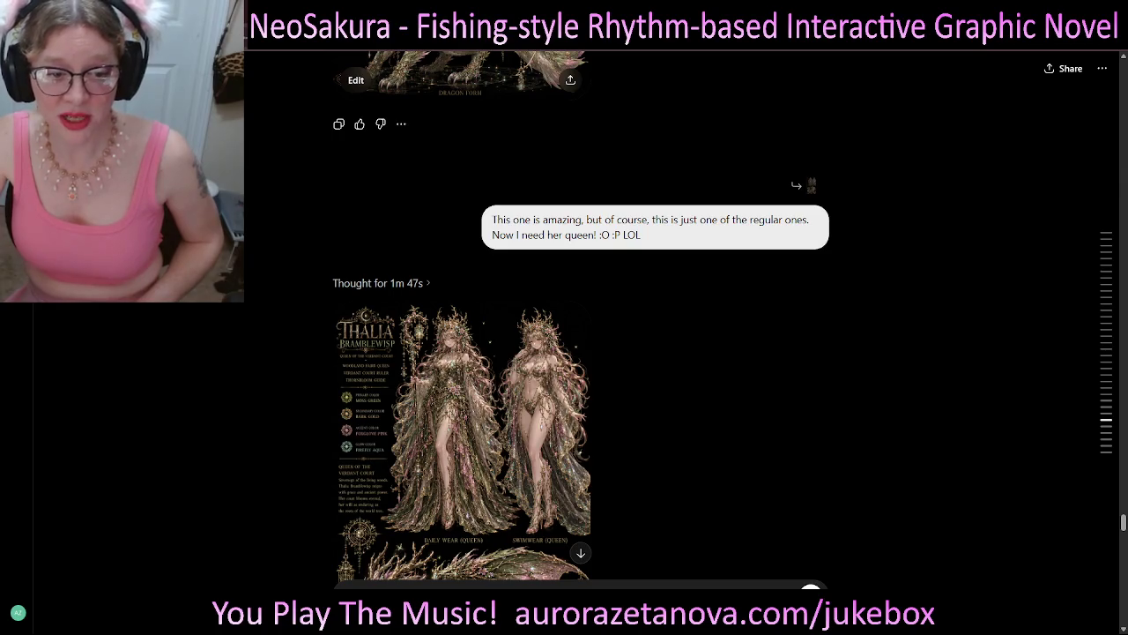
{"action": "scroll", "coordinate": [582, 317], "scroll_direction": "down", "scroll_amount": 1}
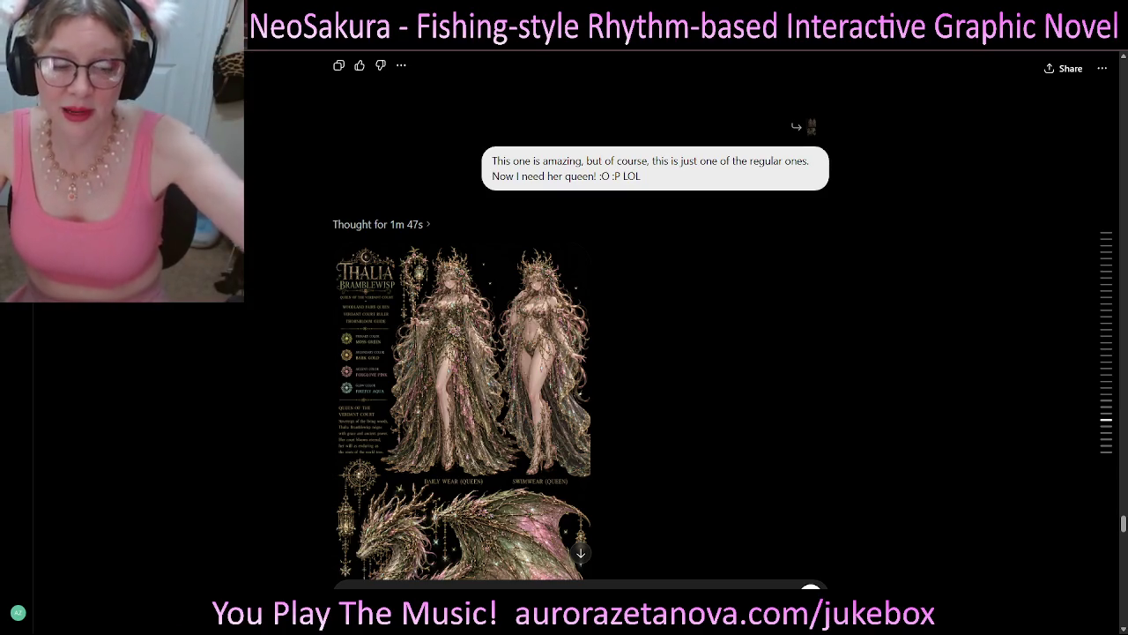
{"action": "scroll", "coordinate": [582, 317], "scroll_direction": "down", "scroll_amount": 4}
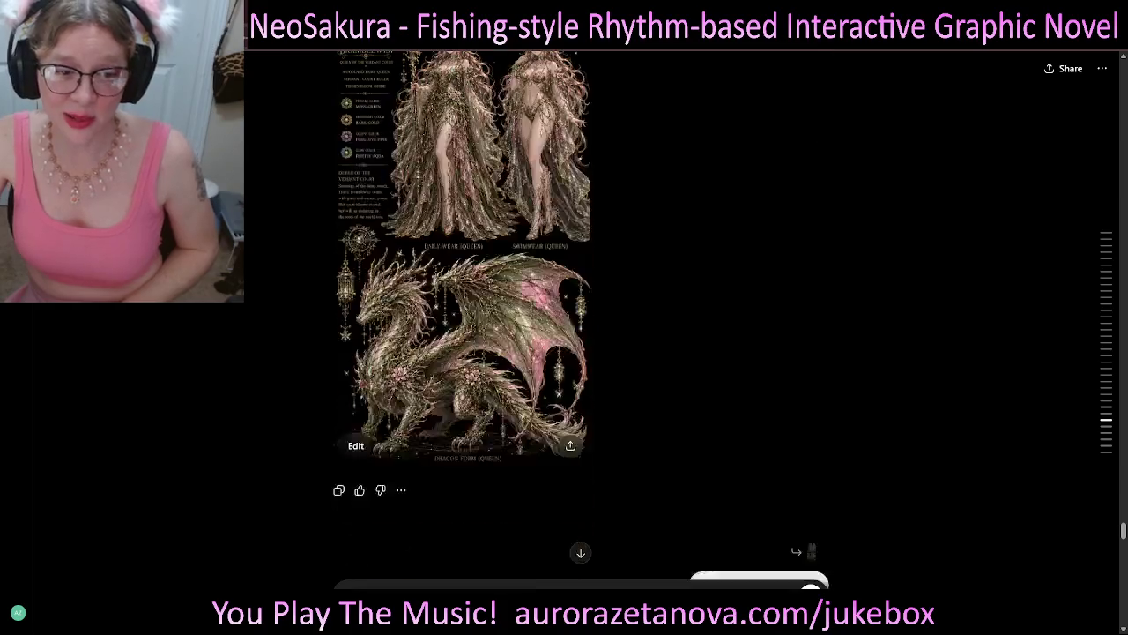
{"action": "scroll", "coordinate": [463, 282], "scroll_direction": "up", "scroll_amount": 1}
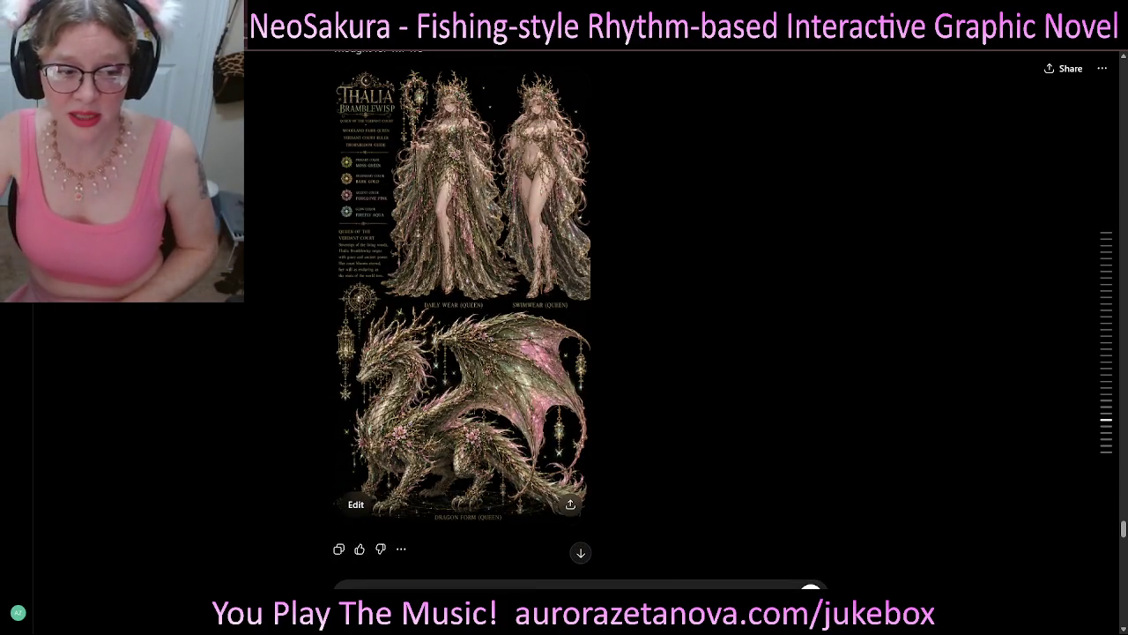
{"action": "scroll", "coordinate": [463, 282], "scroll_direction": "down", "scroll_amount": 4}
{"action": "scroll", "coordinate": [463, 282], "scroll_direction": "down", "scroll_amount": 2}
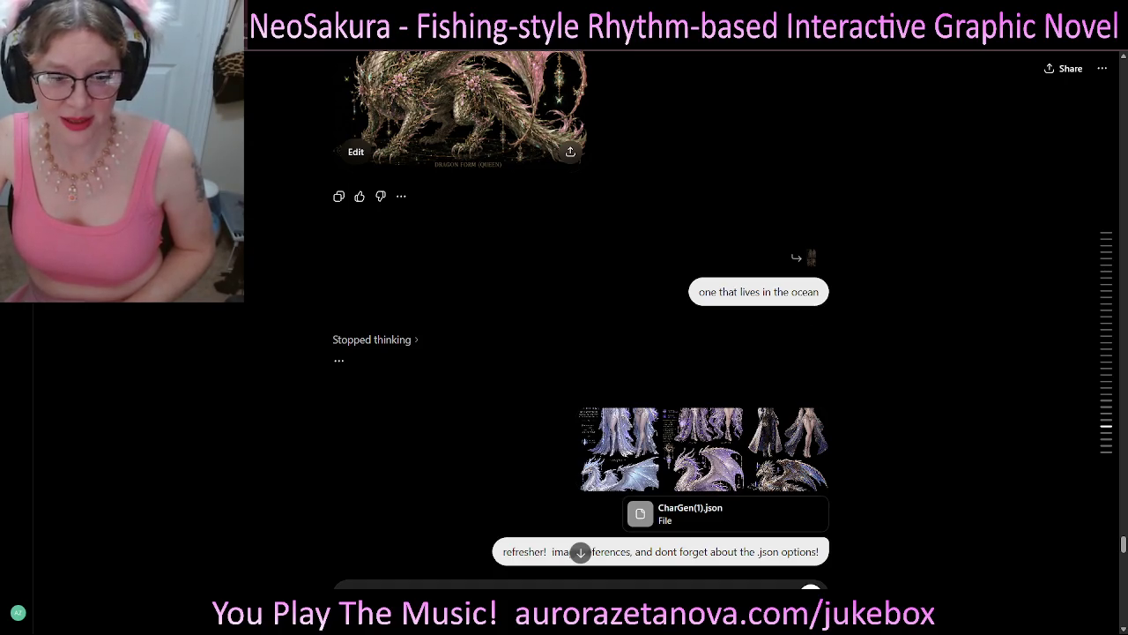
{"action": "scroll", "coordinate": [582, 317], "scroll_direction": "down", "scroll_amount": 2}
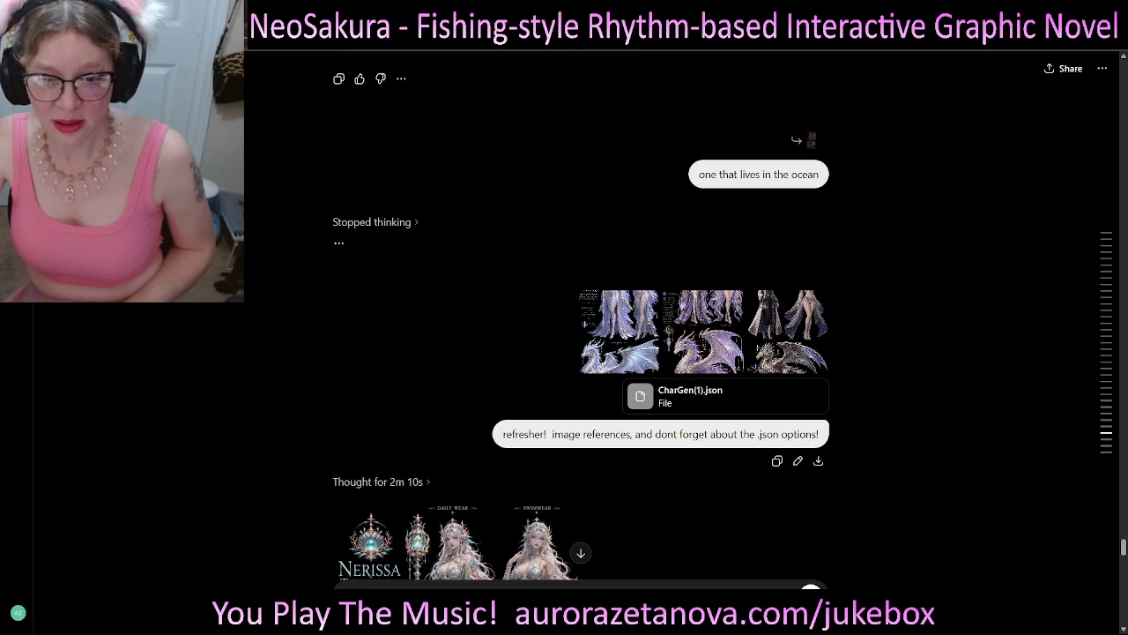
{"action": "left_click", "coordinate": [371, 221]}
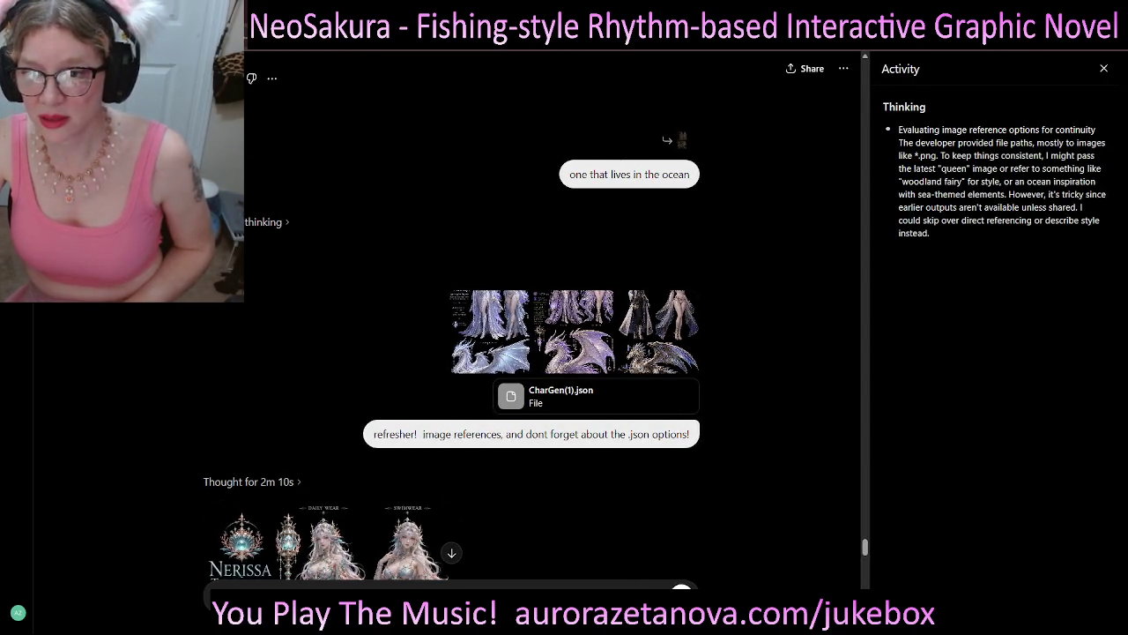
- Close the stopped reply's reasoning panel and enlarge the Yselara Snow Queen reference image
{"action": "left_click", "coordinate": [1103, 68]}
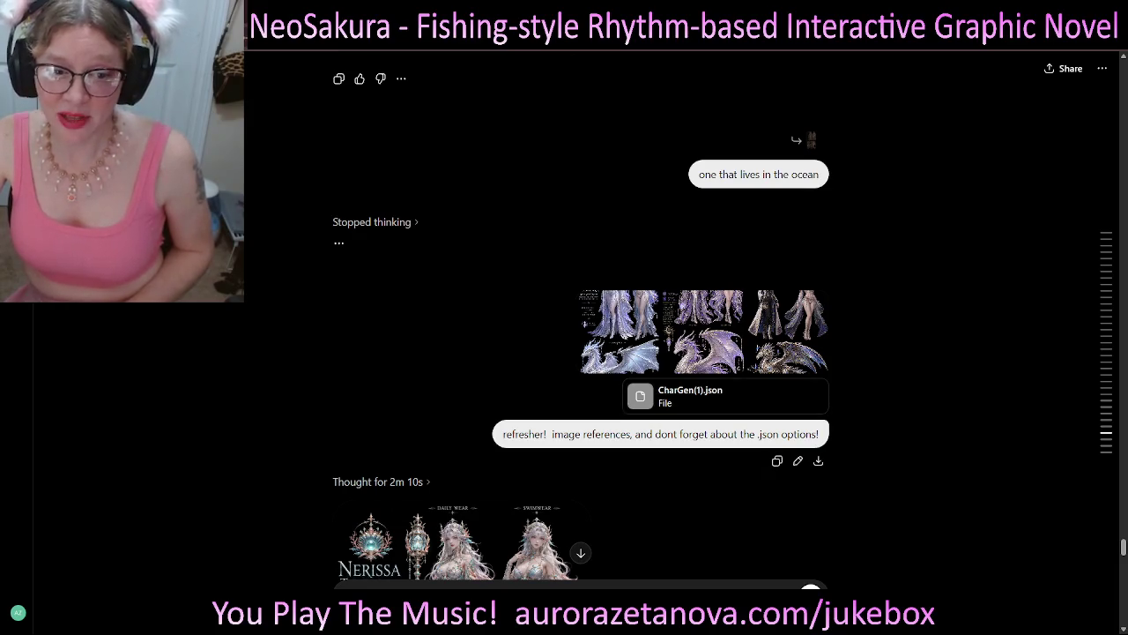
{"action": "left_click", "coordinate": [619, 331]}
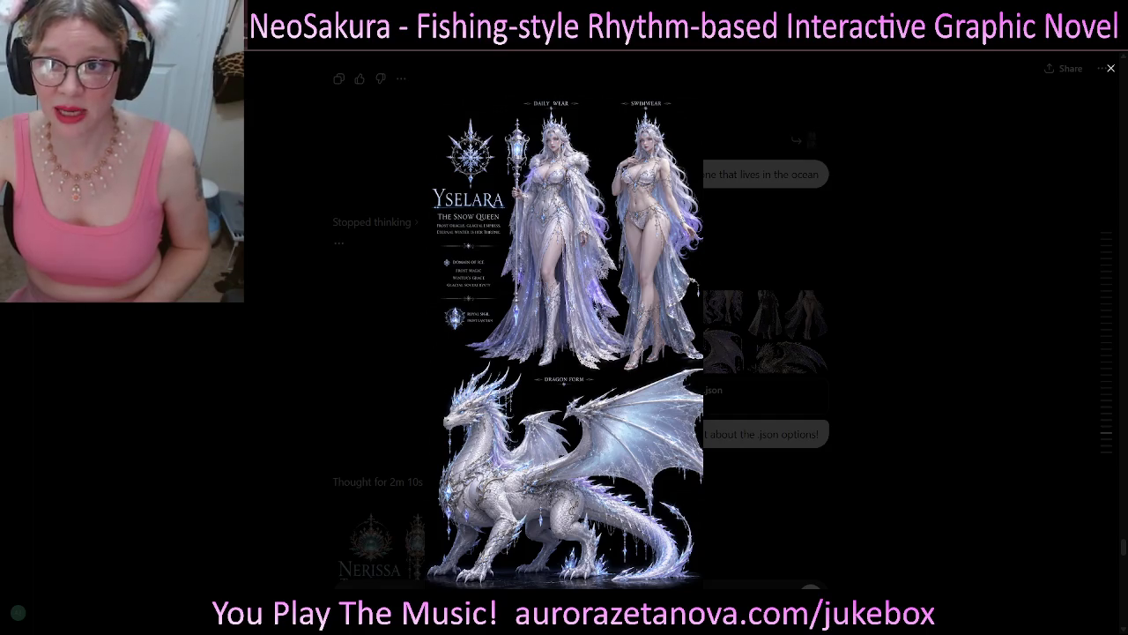
- View the Selenya Moonveil and clockwork dragon reference images enlarged, closing each afterwards
{"action": "key", "text": "Escape"}
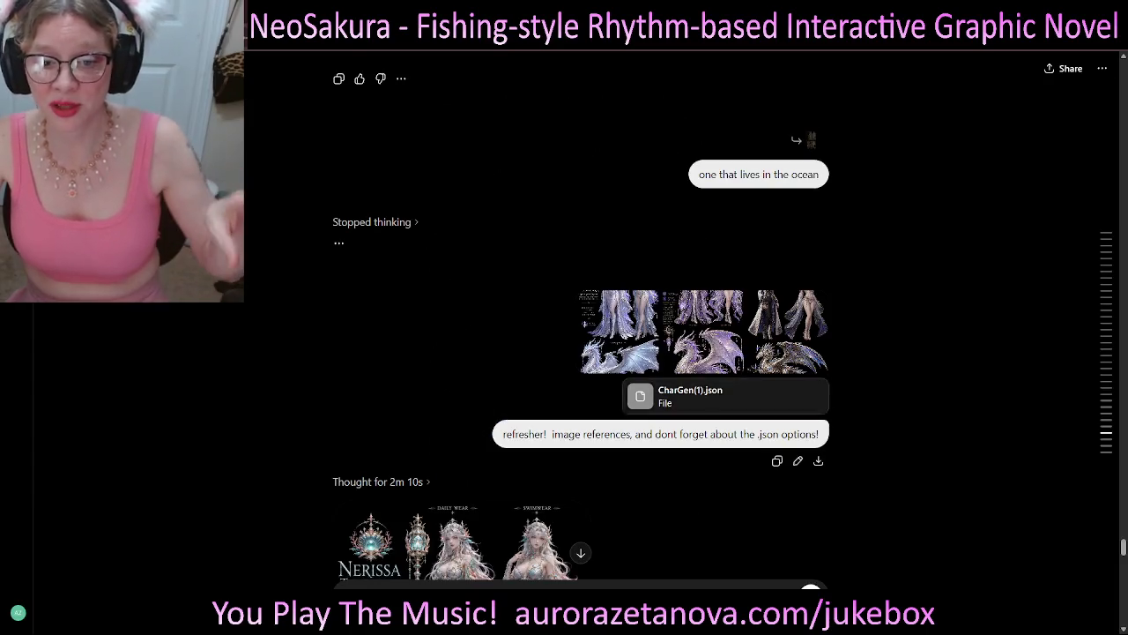
{"action": "left_click", "coordinate": [620, 331]}
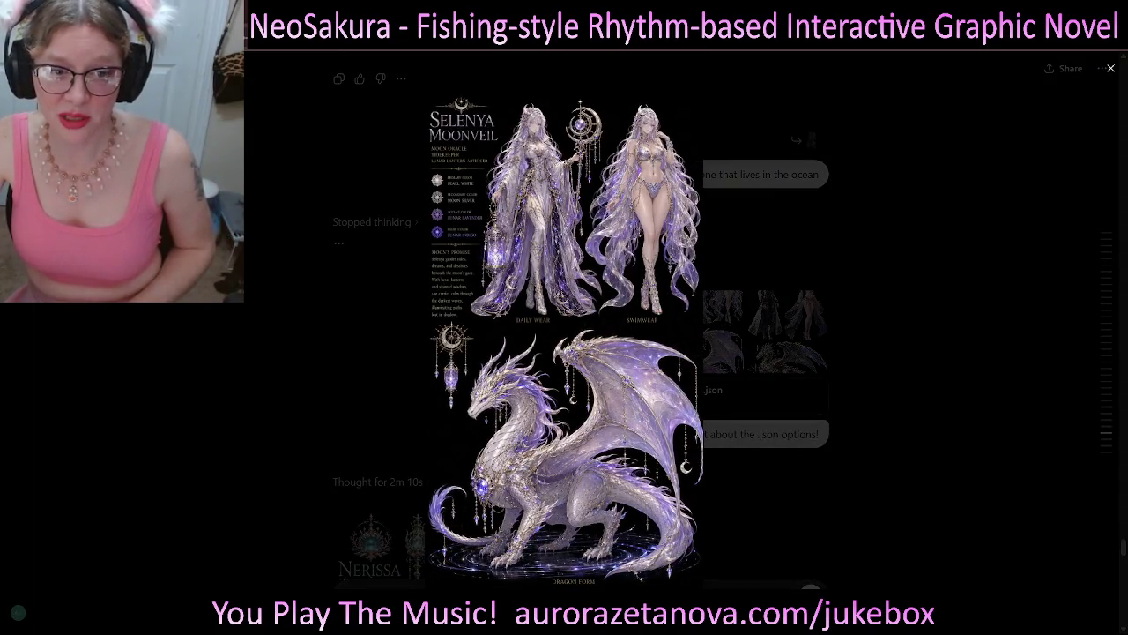
{"action": "key", "text": "Escape"}
{"action": "left_click", "coordinate": [789, 332]}
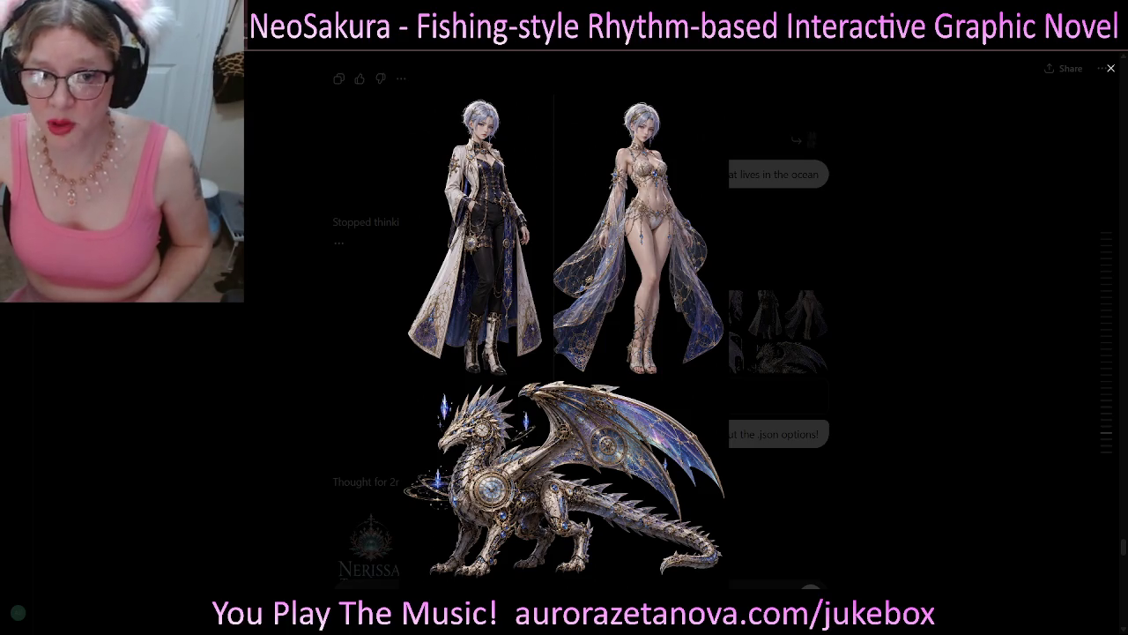
{"action": "key", "text": "Escape"}
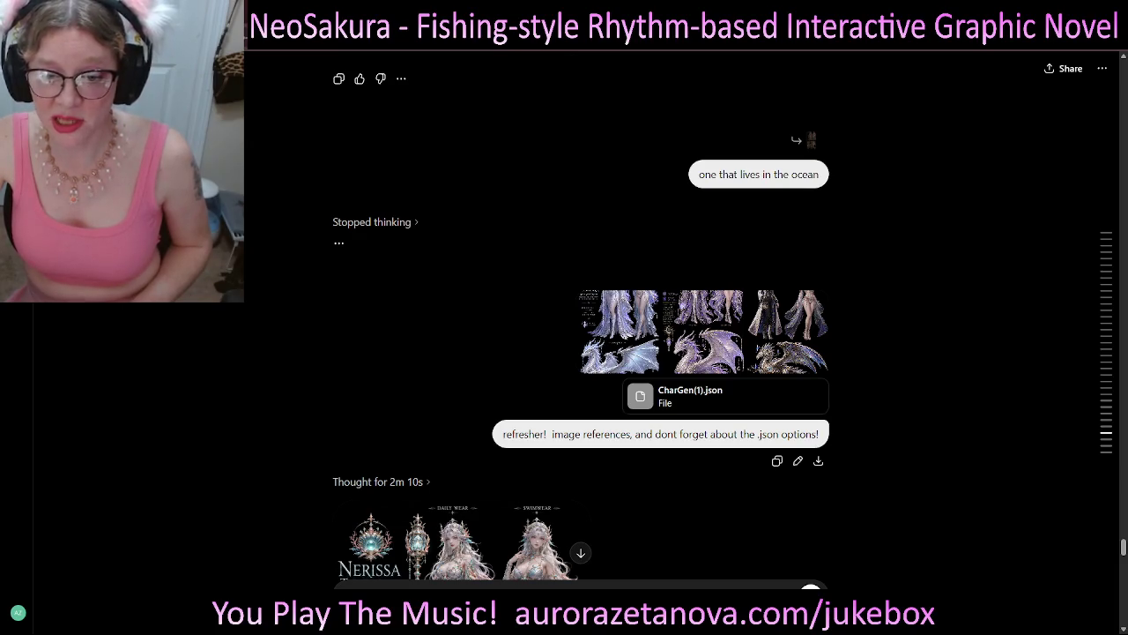
- Look back over the earlier Thalia, Yselara and Selenya character sheets
{"action": "scroll", "coordinate": [582, 318], "scroll_direction": "up", "scroll_amount": 3}
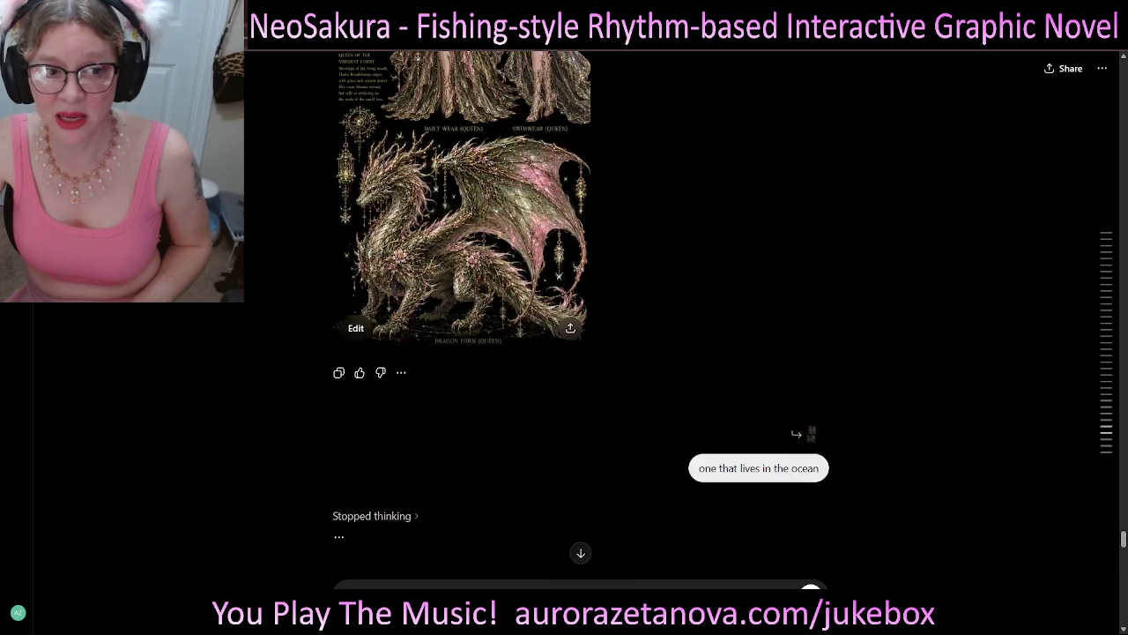
{"action": "scroll", "coordinate": [582, 318], "scroll_direction": "up", "scroll_amount": 3}
{"action": "scroll", "coordinate": [582, 317], "scroll_direction": "up", "scroll_amount": 3}
{"action": "scroll", "coordinate": [582, 317], "scroll_direction": "up", "scroll_amount": 3}
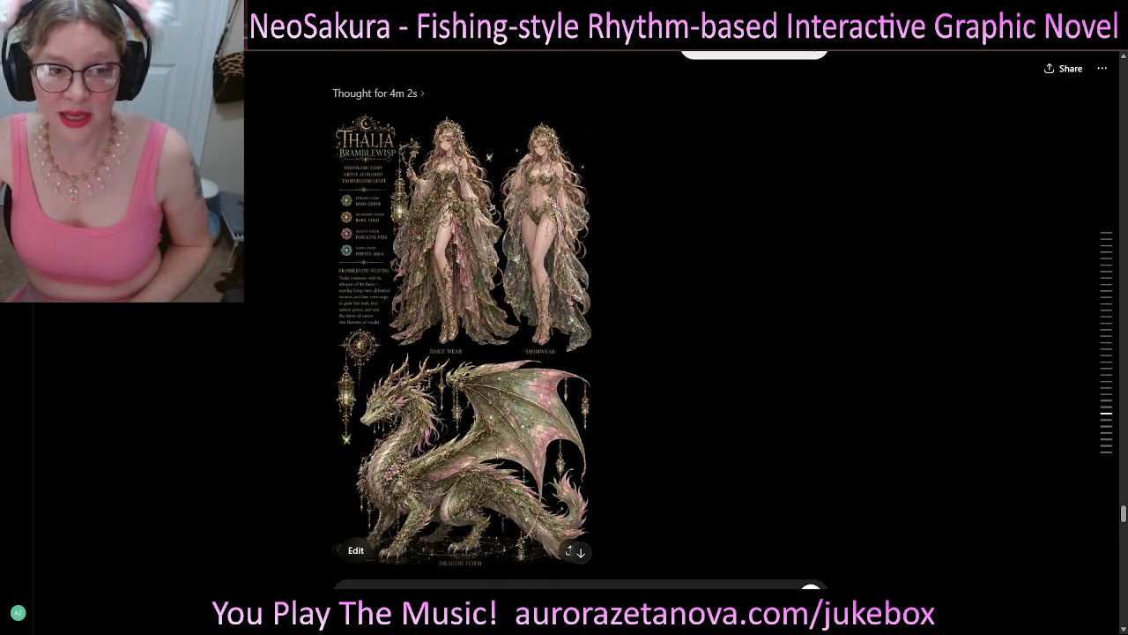
{"action": "scroll", "coordinate": [582, 318], "scroll_direction": "up", "scroll_amount": 5}
{"action": "scroll", "coordinate": [582, 317], "scroll_direction": "up", "scroll_amount": 5}
{"action": "scroll", "coordinate": [582, 317], "scroll_direction": "up", "scroll_amount": 5}
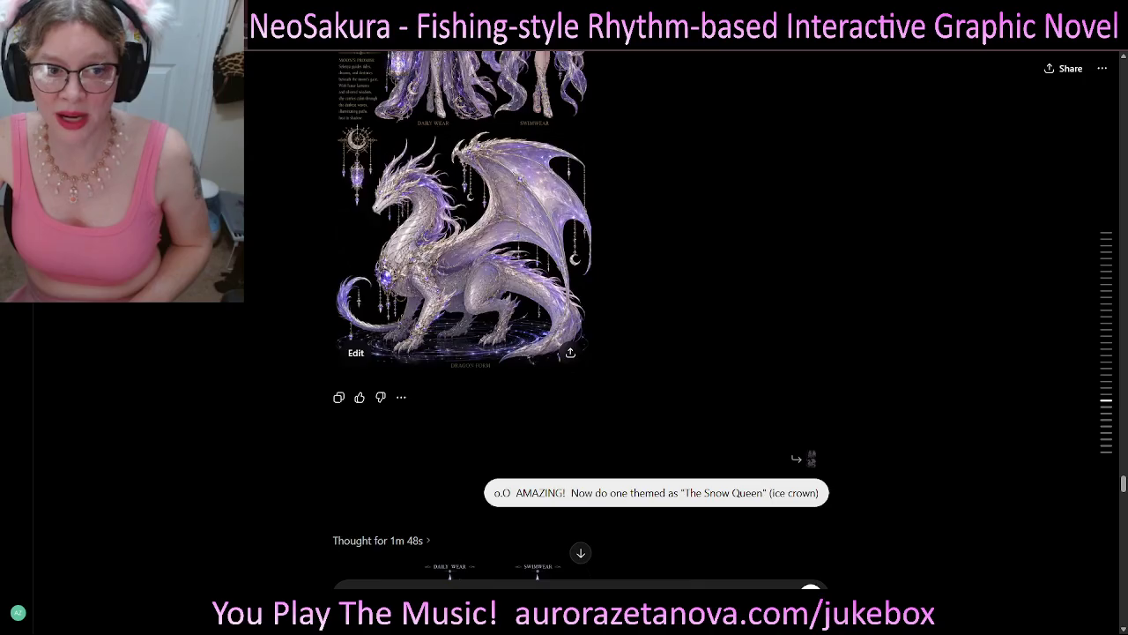
{"action": "scroll", "coordinate": [582, 317], "scroll_direction": "up", "scroll_amount": 5}
{"action": "scroll", "coordinate": [582, 317], "scroll_direction": "down", "scroll_amount": 3}
{"action": "scroll", "coordinate": [582, 317], "scroll_direction": "down", "scroll_amount": 3}
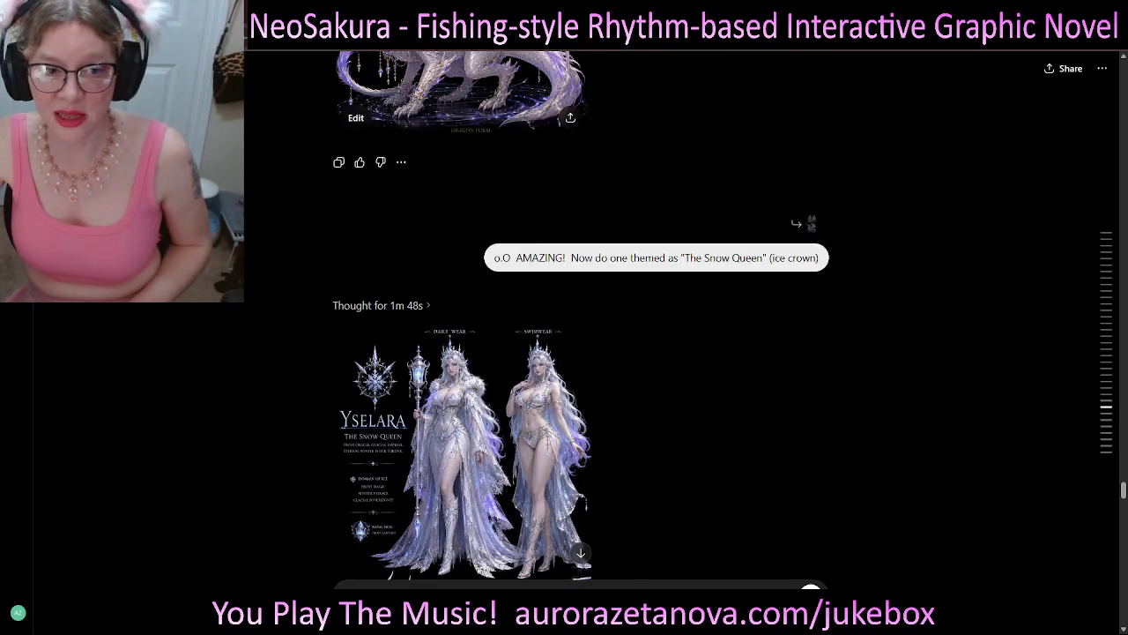
{"action": "scroll", "coordinate": [582, 317], "scroll_direction": "down", "scroll_amount": 3}
{"action": "scroll", "coordinate": [582, 318], "scroll_direction": "up", "scroll_amount": 5}
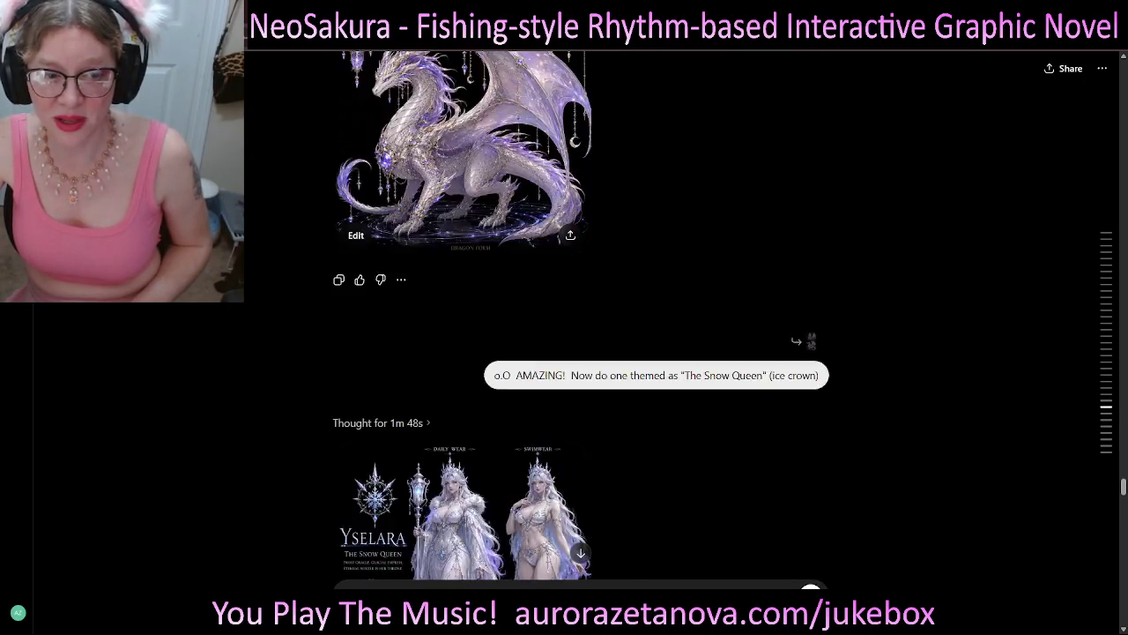
{"action": "scroll", "coordinate": [582, 317], "scroll_direction": "up", "scroll_amount": 5}
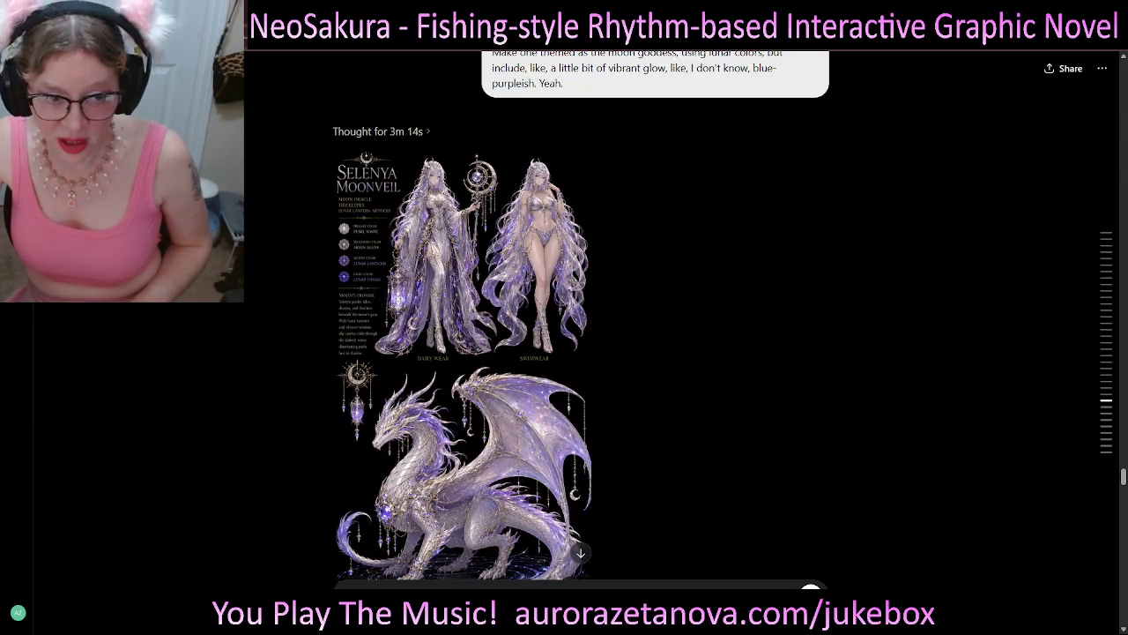
- Return down the chat to the Nerissa Tidebloom ocean sheet
{"action": "scroll", "coordinate": [462, 318], "scroll_direction": "down", "scroll_amount": 3}
{"action": "scroll", "coordinate": [462, 317], "scroll_direction": "down", "scroll_amount": 3}
{"action": "scroll", "coordinate": [462, 317], "scroll_direction": "down", "scroll_amount": 3}
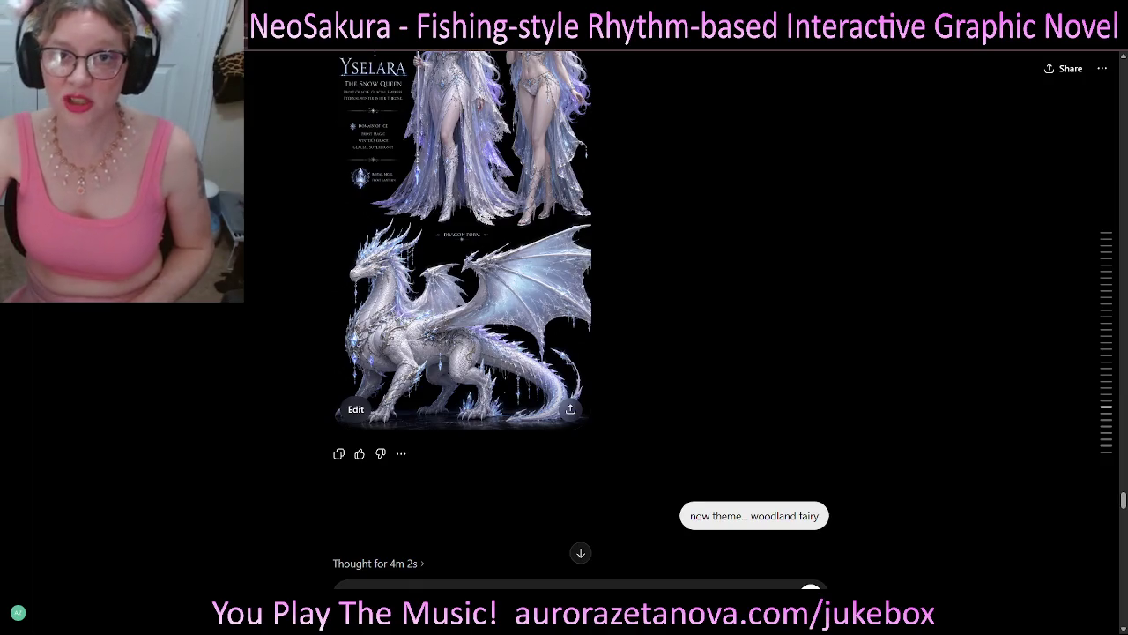
{"action": "scroll", "coordinate": [462, 317], "scroll_direction": "down", "scroll_amount": 3}
{"action": "scroll", "coordinate": [461, 317], "scroll_direction": "down", "scroll_amount": 2}
{"action": "scroll", "coordinate": [462, 317], "scroll_direction": "down", "scroll_amount": 5}
{"action": "scroll", "coordinate": [462, 317], "scroll_direction": "down", "scroll_amount": 1}
{"action": "scroll", "coordinate": [462, 317], "scroll_direction": "down", "scroll_amount": 1}
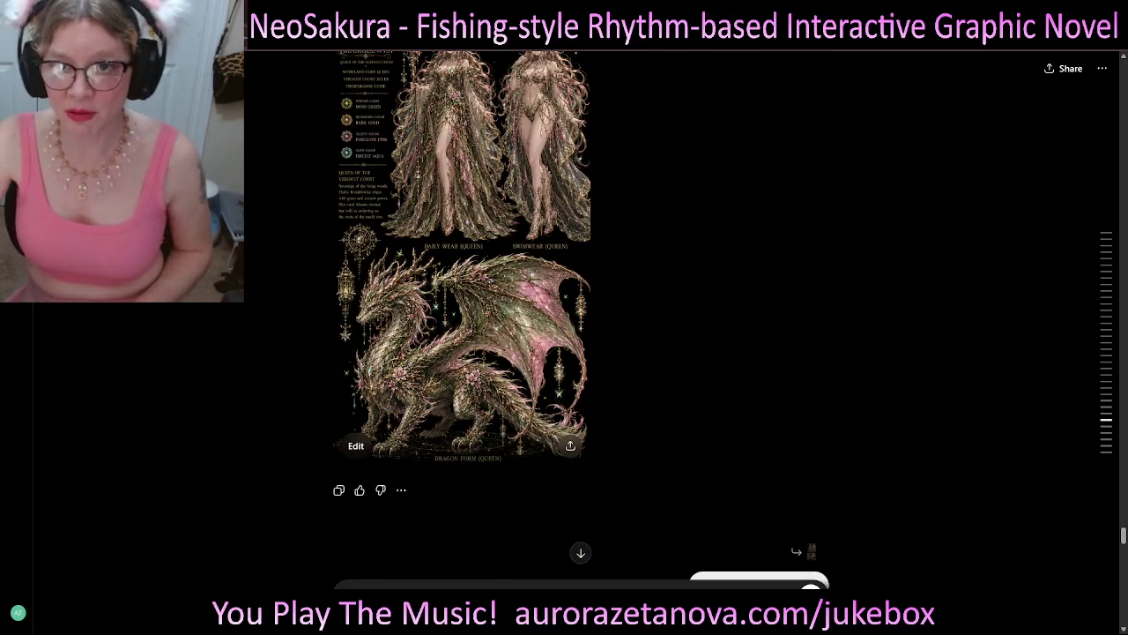
{"action": "scroll", "coordinate": [462, 317], "scroll_direction": "down", "scroll_amount": 3}
{"action": "scroll", "coordinate": [462, 318], "scroll_direction": "down", "scroll_amount": 2}
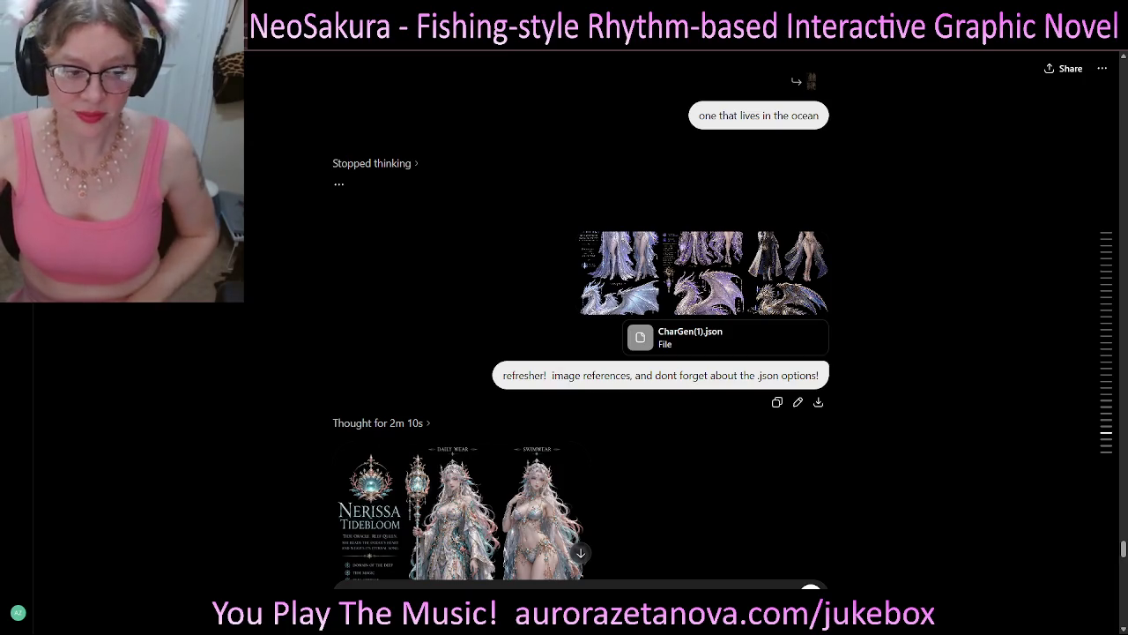
- Move past the Vaylora Embercale volcano sheet to the 'now lightning' Zephyriona Stormcrown sheet
{"action": "scroll", "coordinate": [582, 317], "scroll_direction": "down", "scroll_amount": 1}
{"action": "scroll", "coordinate": [582, 317], "scroll_direction": "down", "scroll_amount": 1}
{"action": "scroll", "coordinate": [467, 353], "scroll_direction": "down", "scroll_amount": 1}
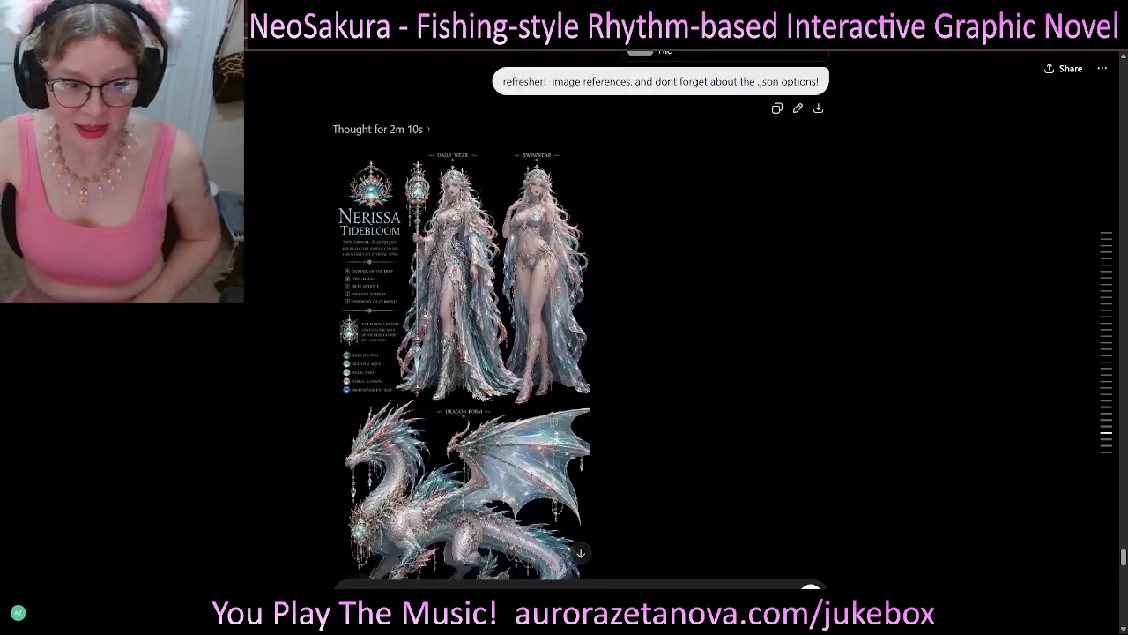
{"action": "scroll", "coordinate": [467, 353], "scroll_direction": "down", "scroll_amount": 1}
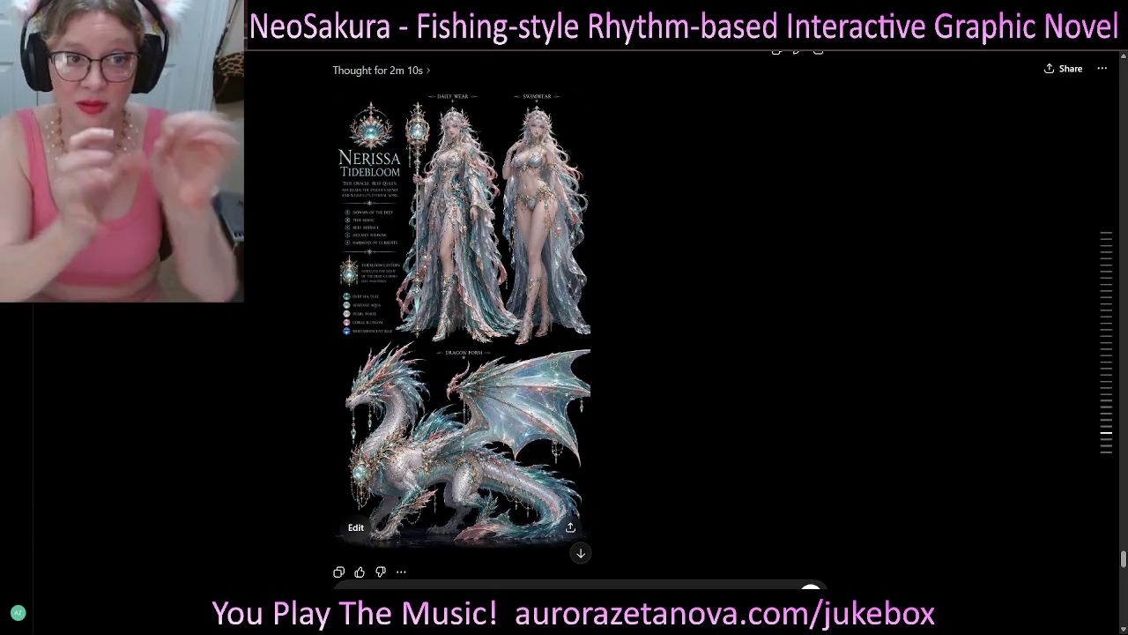
{"action": "scroll", "coordinate": [463, 317], "scroll_direction": "down", "scroll_amount": 1}
{"action": "scroll", "coordinate": [463, 317], "scroll_direction": "down", "scroll_amount": 1}
{"action": "scroll", "coordinate": [463, 317], "scroll_direction": "down", "scroll_amount": 1}
{"action": "scroll", "coordinate": [463, 317], "scroll_direction": "down", "scroll_amount": 1}
{"action": "scroll", "coordinate": [463, 318], "scroll_direction": "down", "scroll_amount": 1}
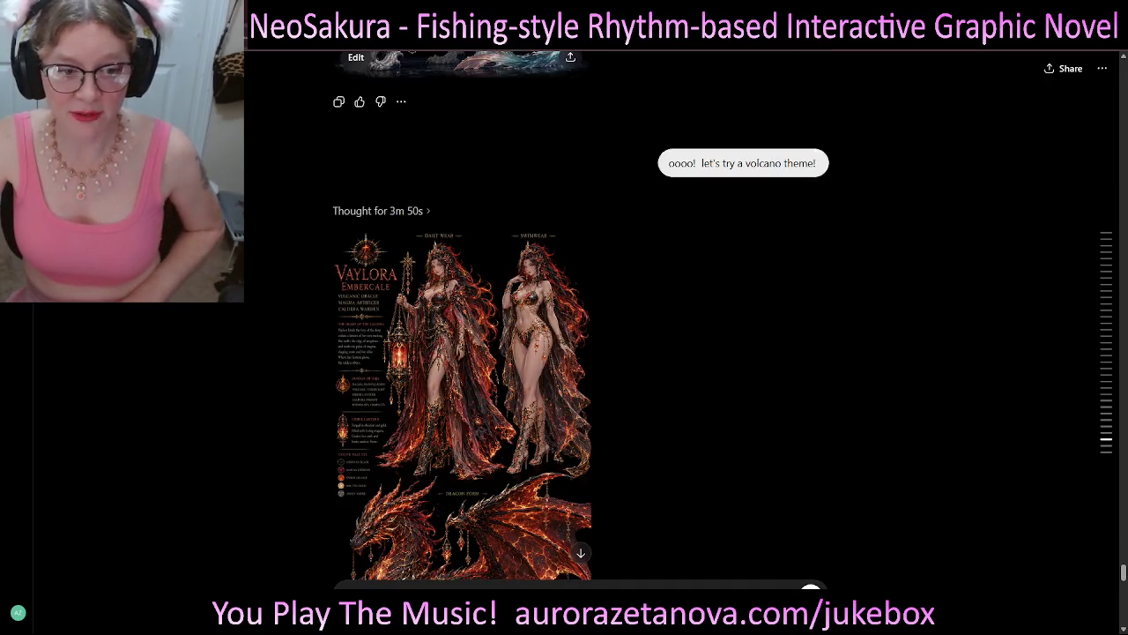
{"action": "scroll", "coordinate": [463, 317], "scroll_direction": "down", "scroll_amount": 1}
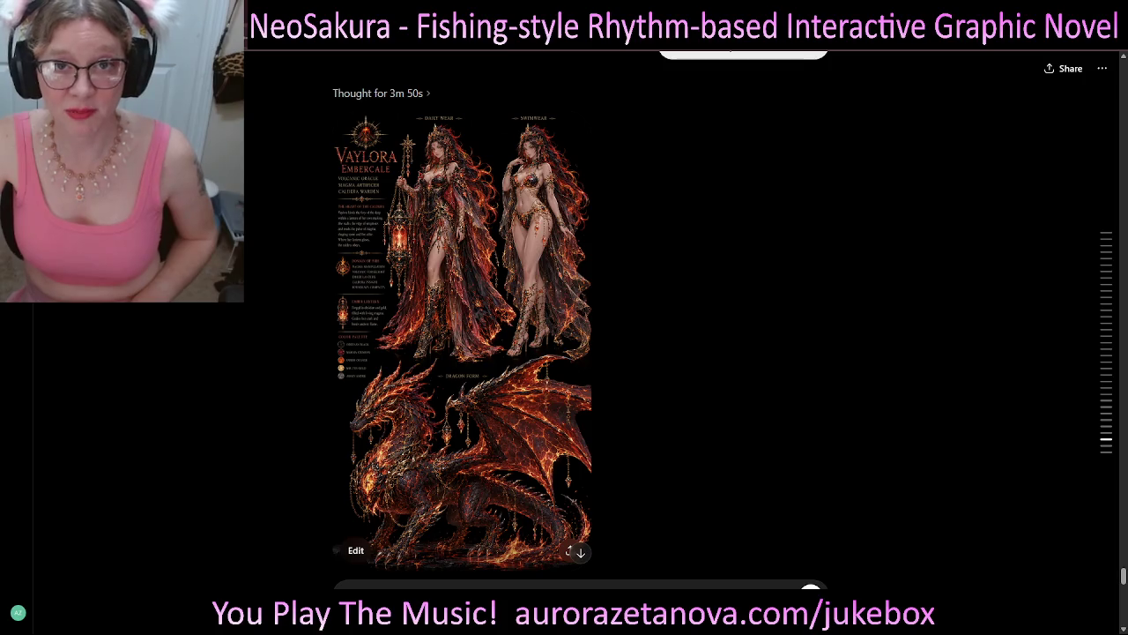
{"action": "scroll", "coordinate": [463, 318], "scroll_direction": "down", "scroll_amount": 2}
{"action": "scroll", "coordinate": [463, 317], "scroll_direction": "down", "scroll_amount": 2}
{"action": "scroll", "coordinate": [462, 317], "scroll_direction": "down", "scroll_amount": 1}
{"action": "scroll", "coordinate": [462, 318], "scroll_direction": "down", "scroll_amount": 1}
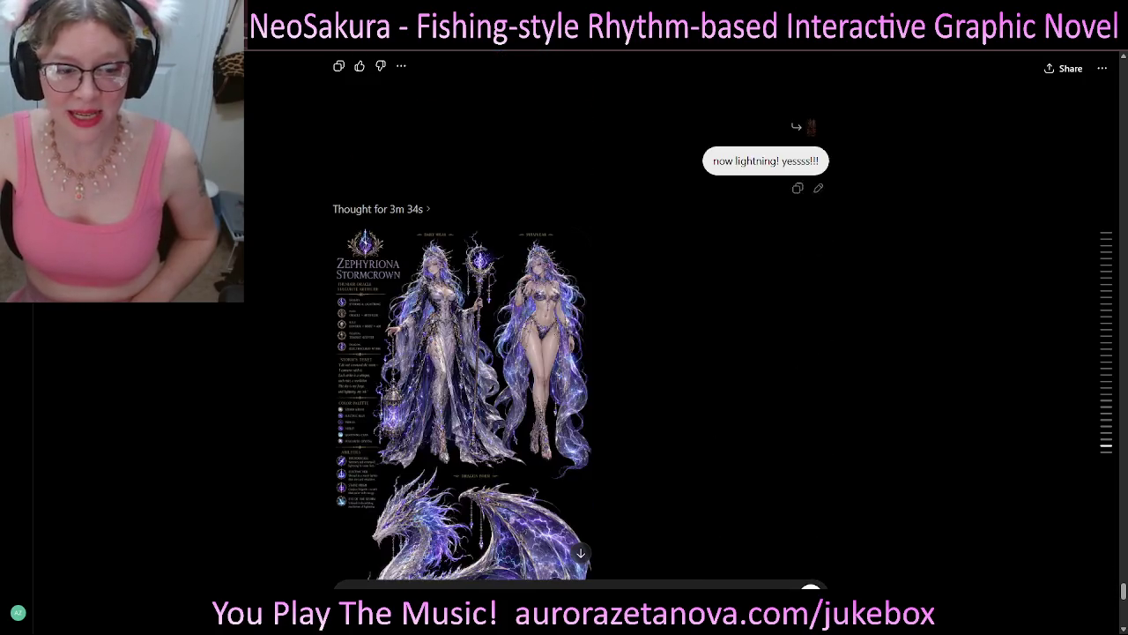
- Bring the whole Sahira Miragebloom sheet, down to its opalescent gold dragon, into view
{"action": "scroll", "coordinate": [463, 317], "scroll_direction": "down", "scroll_amount": 2}
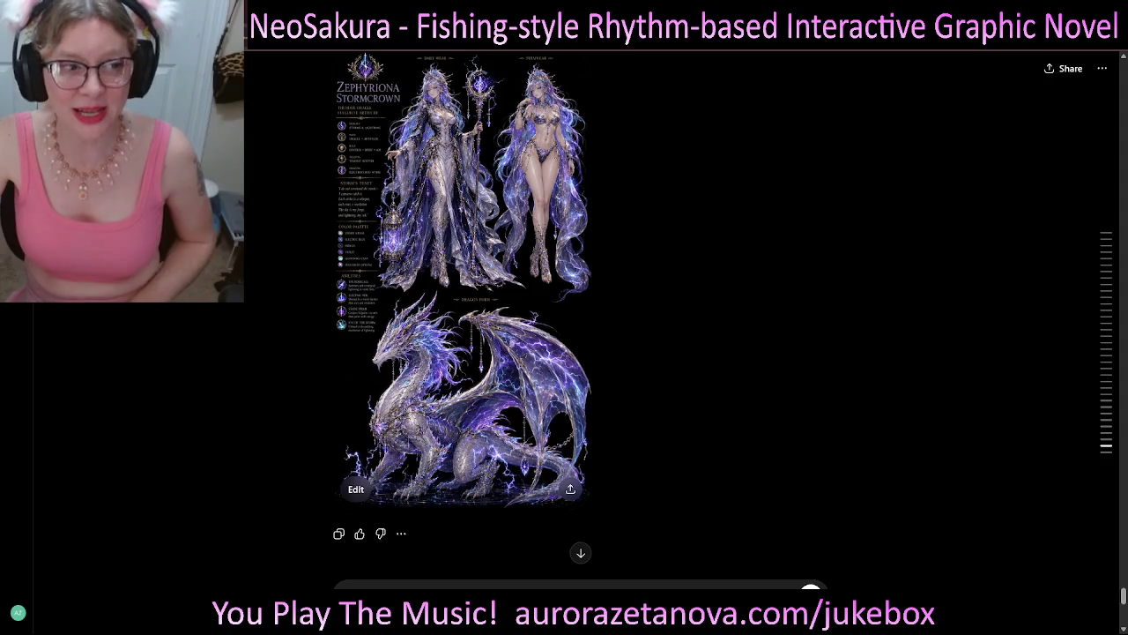
{"action": "scroll", "coordinate": [463, 317], "scroll_direction": "down", "scroll_amount": 2}
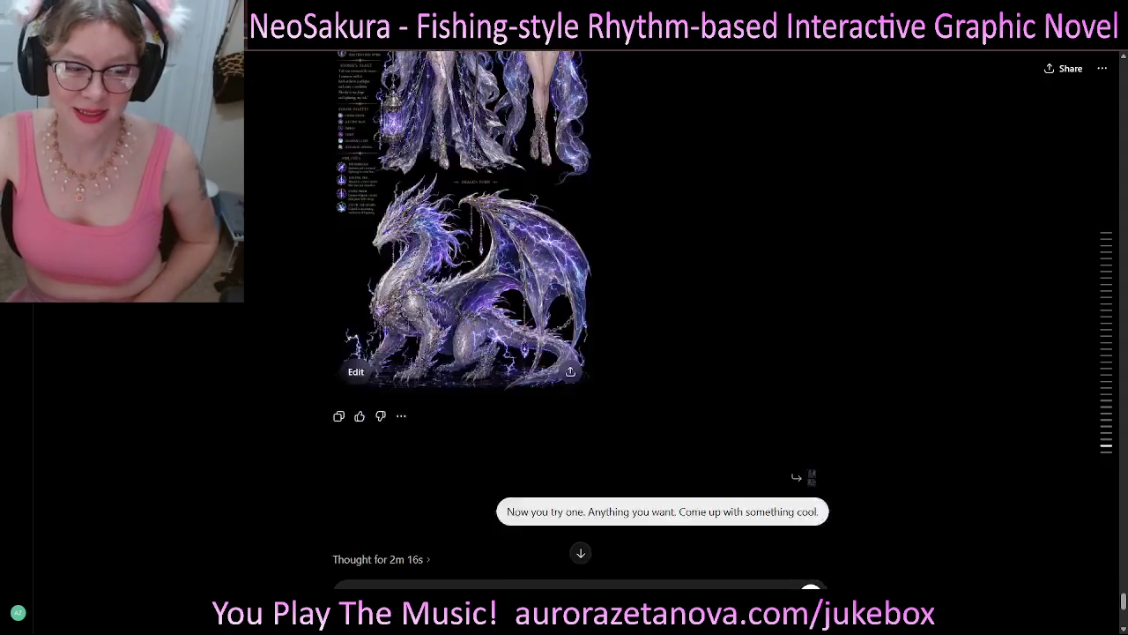
{"action": "scroll", "coordinate": [463, 317], "scroll_direction": "down", "scroll_amount": 2}
{"action": "scroll", "coordinate": [463, 318], "scroll_direction": "down", "scroll_amount": 1}
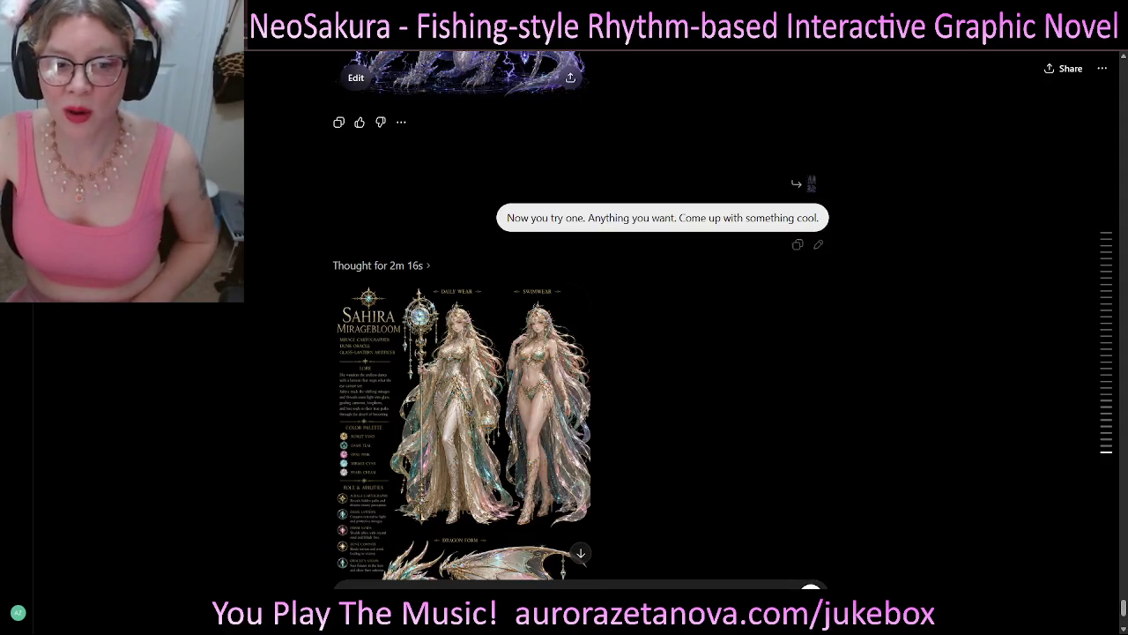
{"action": "scroll", "coordinate": [463, 318], "scroll_direction": "down", "scroll_amount": 3}
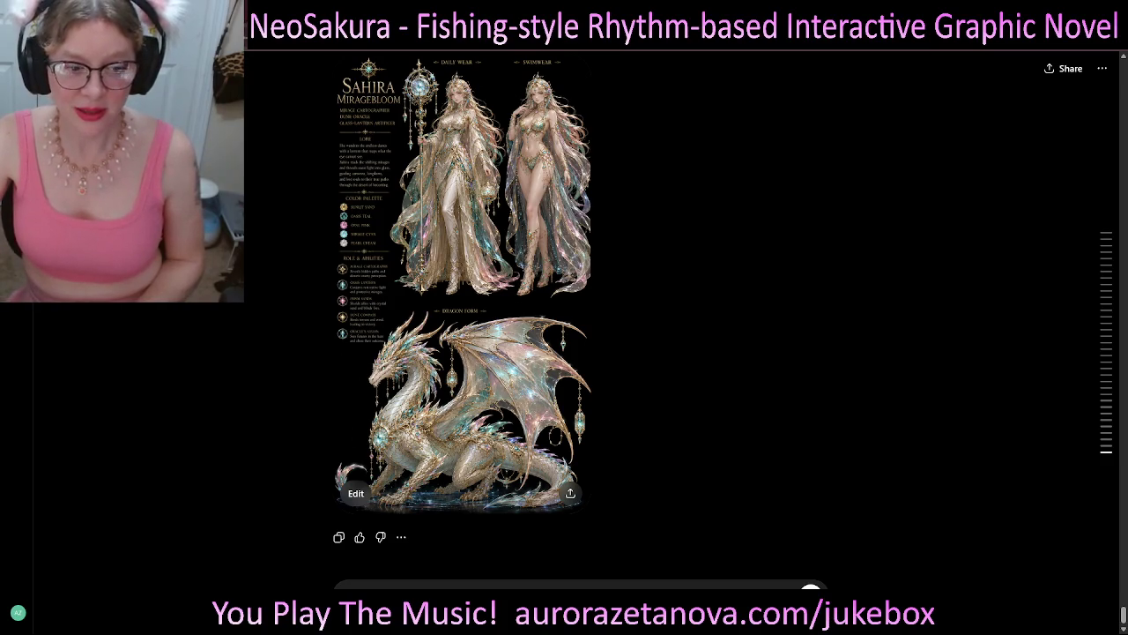
{"action": "scroll", "coordinate": [582, 317], "scroll_direction": "up", "scroll_amount": 2}
{"action": "scroll", "coordinate": [582, 317], "scroll_direction": "up", "scroll_amount": 2}
{"action": "scroll", "coordinate": [582, 317], "scroll_direction": "down", "scroll_amount": 4}
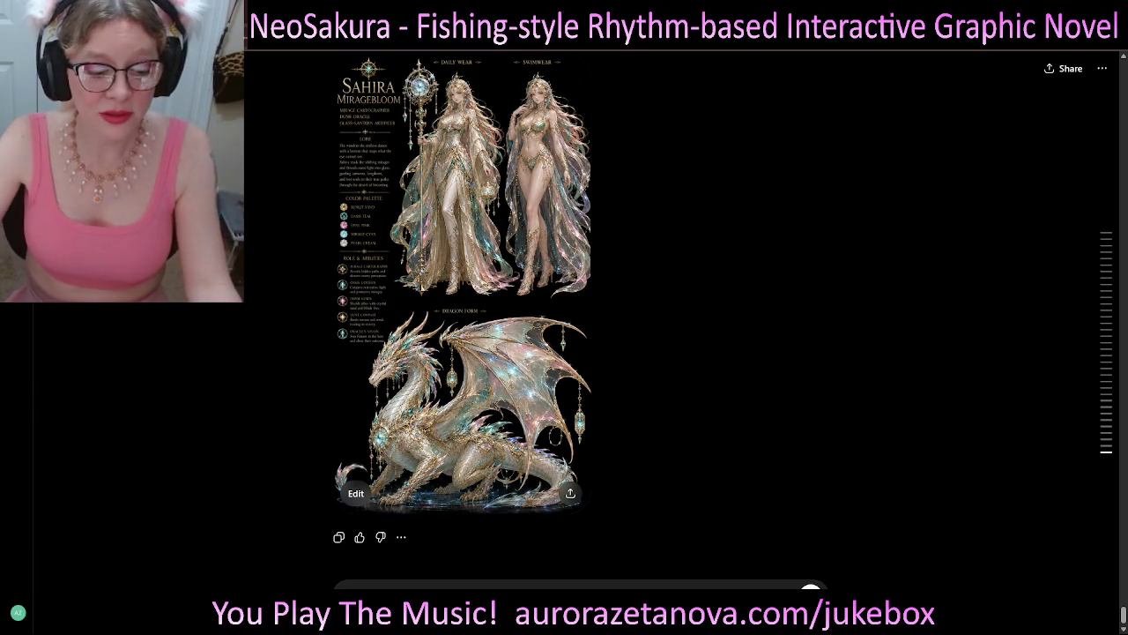
{"action": "scroll", "coordinate": [582, 317], "scroll_direction": "up", "scroll_amount": 3}
{"action": "scroll", "coordinate": [582, 318], "scroll_direction": "down", "scroll_amount": 3}
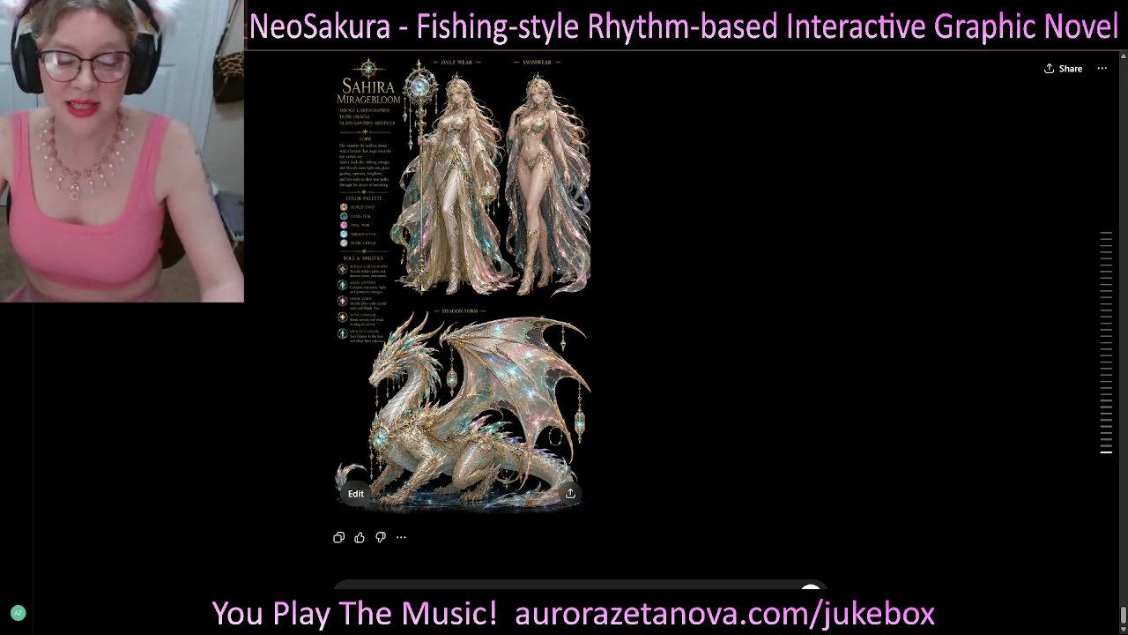
{"action": "scroll", "coordinate": [582, 317], "scroll_direction": "up", "scroll_amount": 2}
{"action": "scroll", "coordinate": [582, 317], "scroll_direction": "down", "scroll_amount": 2}
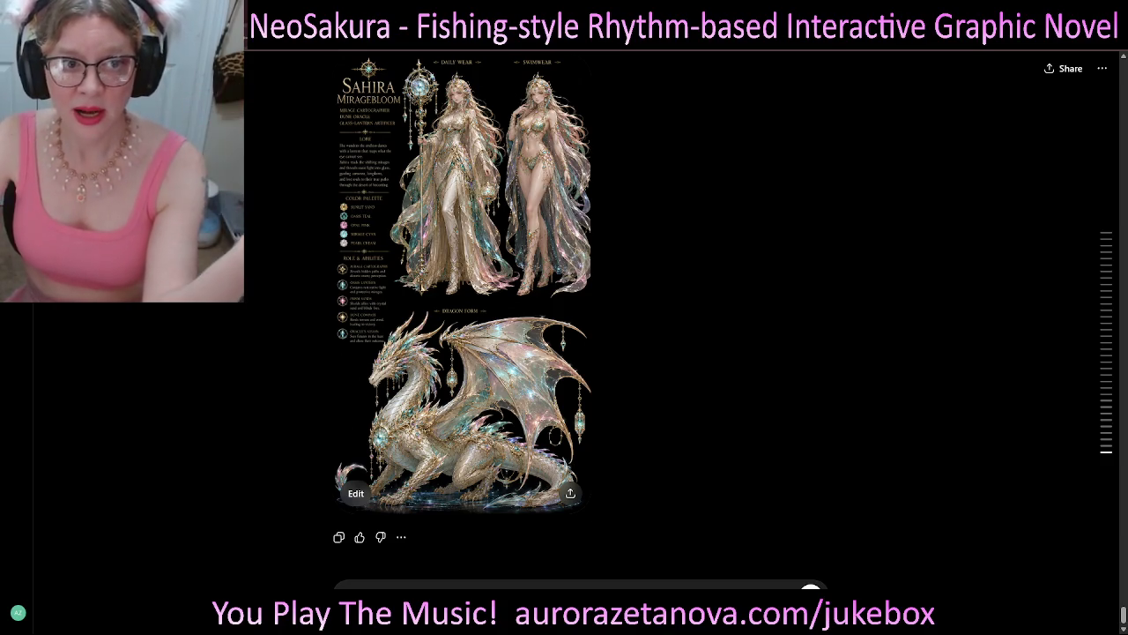
- Go back up past the Zephyriona and Vaylora sheets to the Nerissa Tidebloom sheet
{"action": "scroll", "coordinate": [582, 317], "scroll_direction": "up", "scroll_amount": 3}
{"action": "scroll", "coordinate": [582, 317], "scroll_direction": "up", "scroll_amount": 1}
{"action": "scroll", "coordinate": [582, 317], "scroll_direction": "up", "scroll_amount": 2}
{"action": "scroll", "coordinate": [581, 318], "scroll_direction": "up", "scroll_amount": 1}
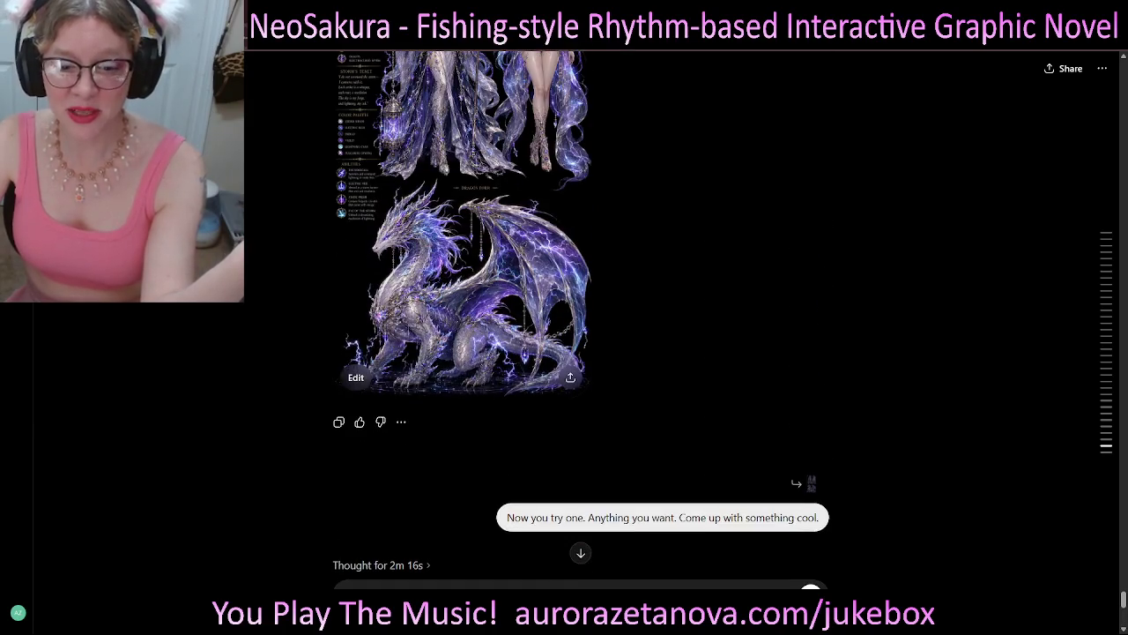
{"action": "scroll", "coordinate": [582, 318], "scroll_direction": "down", "scroll_amount": 4}
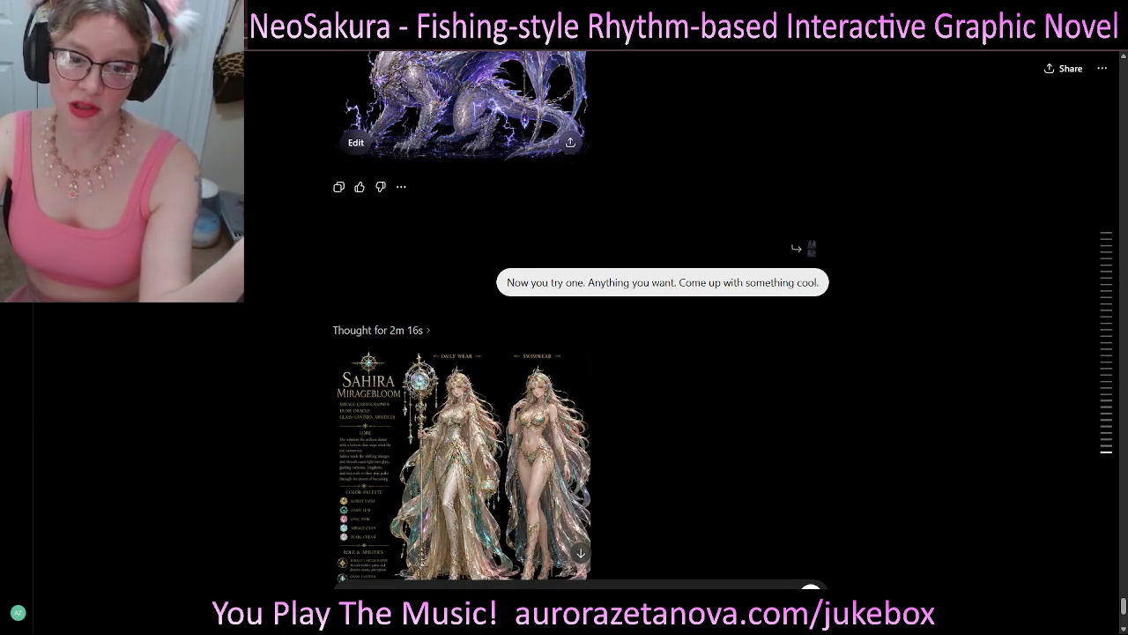
{"action": "scroll", "coordinate": [581, 318], "scroll_direction": "down", "scroll_amount": 5}
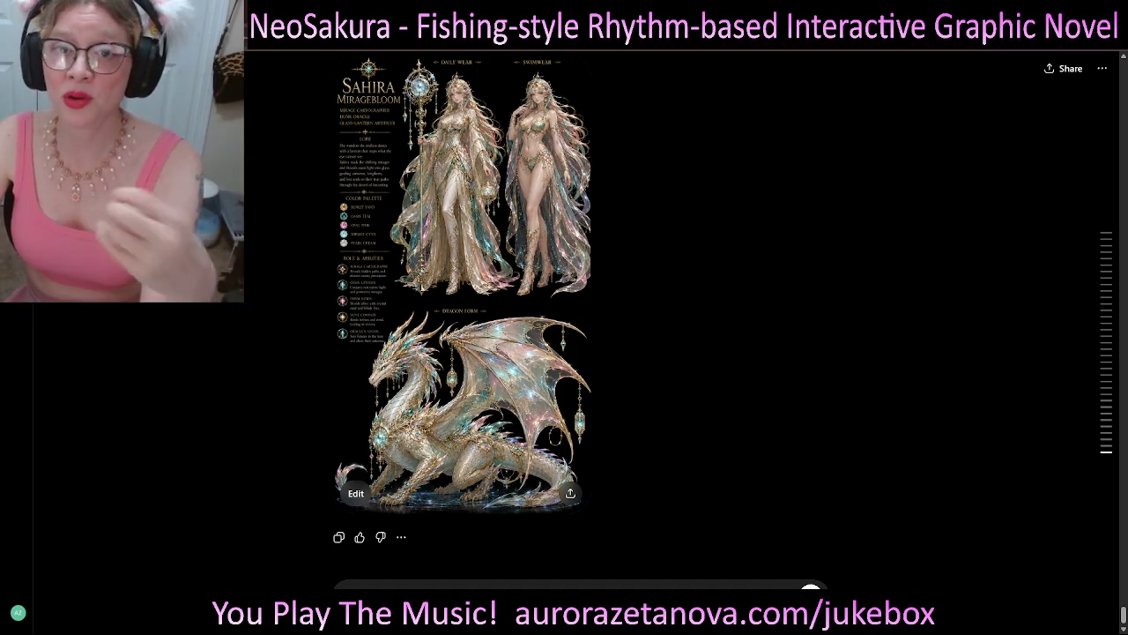
{"action": "scroll", "coordinate": [463, 318], "scroll_direction": "up", "scroll_amount": 10}
{"action": "scroll", "coordinate": [463, 318], "scroll_direction": "up", "scroll_amount": 10}
{"action": "scroll", "coordinate": [463, 317], "scroll_direction": "up", "scroll_amount": 10}
{"action": "scroll", "coordinate": [462, 318], "scroll_direction": "up", "scroll_amount": 10}
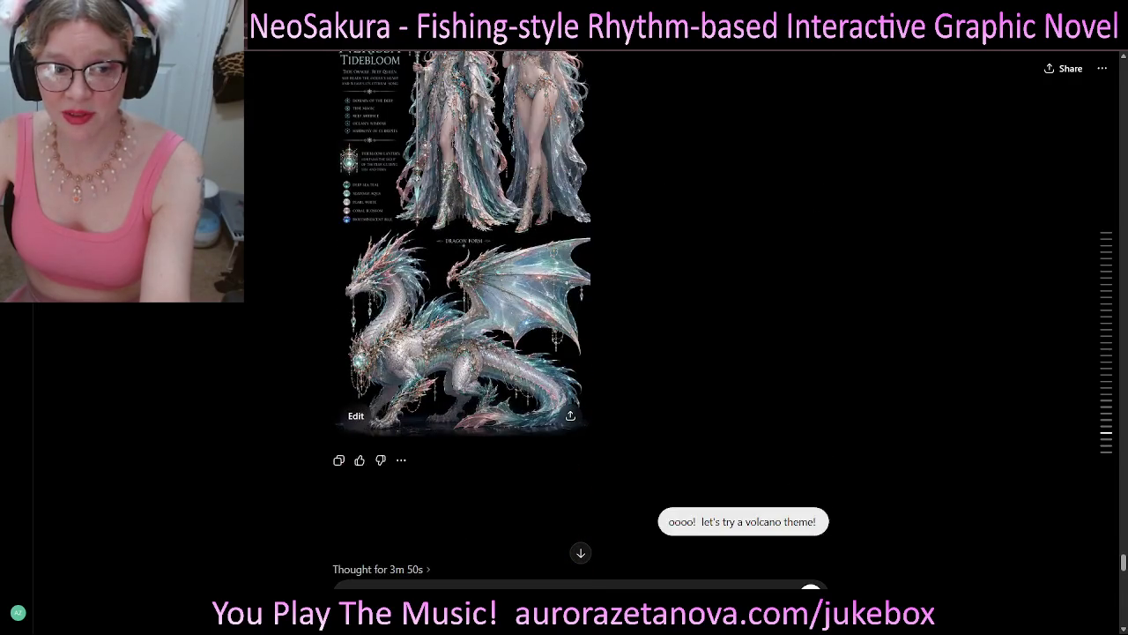
{"action": "scroll", "coordinate": [463, 318], "scroll_direction": "up", "scroll_amount": 5}
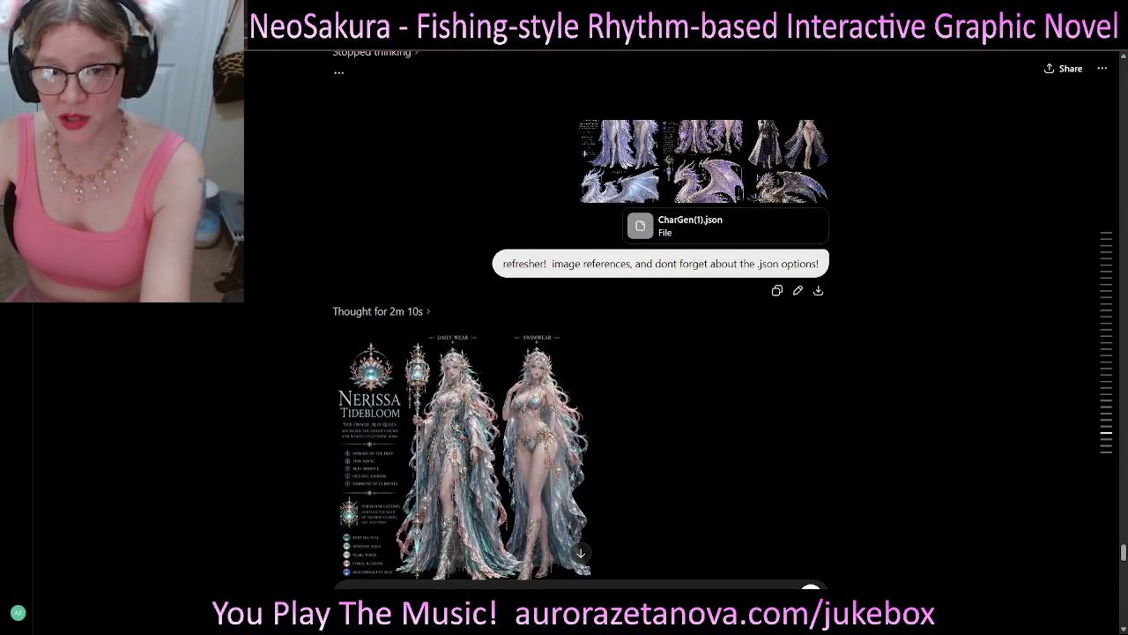
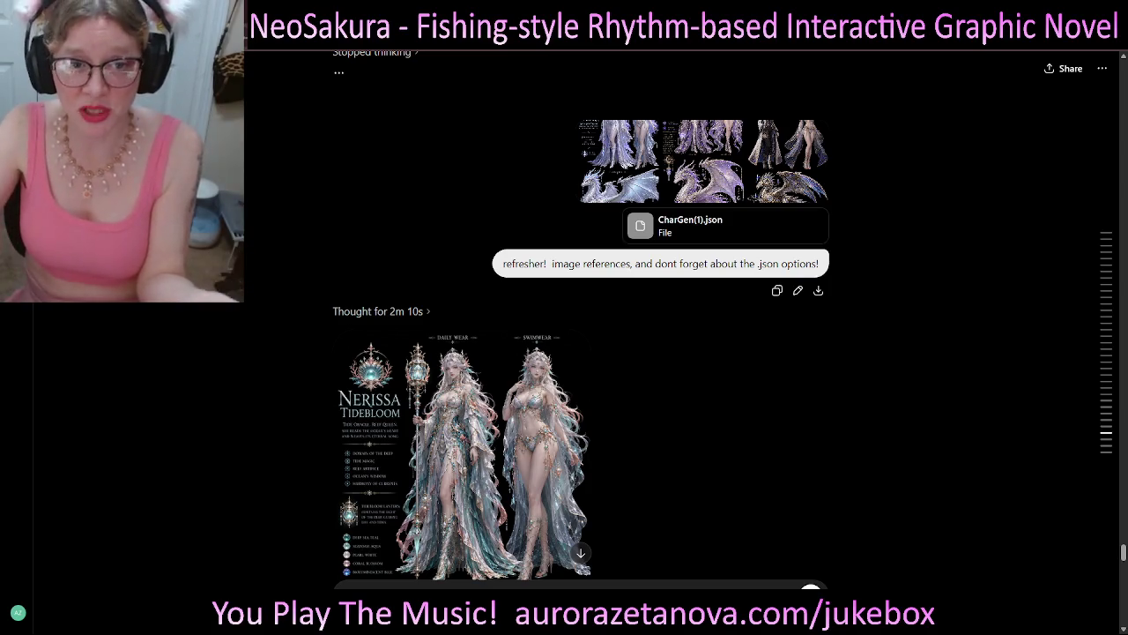
- Enlarge the Yselara character sheet image, then scroll back through the earlier conversation
{"action": "left_click", "coordinate": [618, 161]}
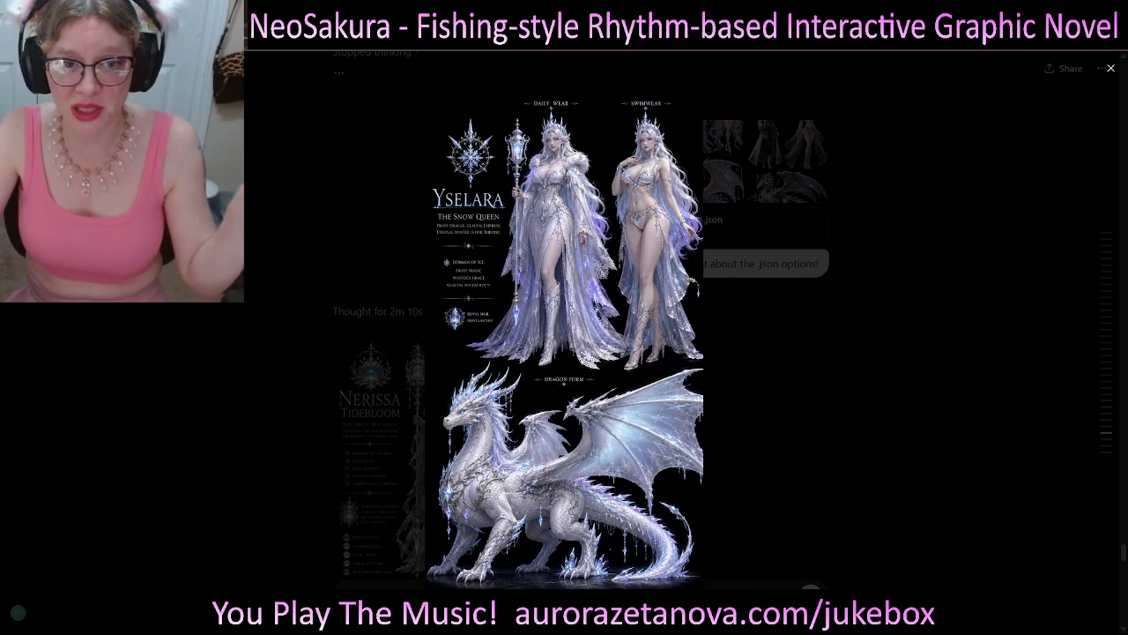
{"action": "key", "text": "Escape"}
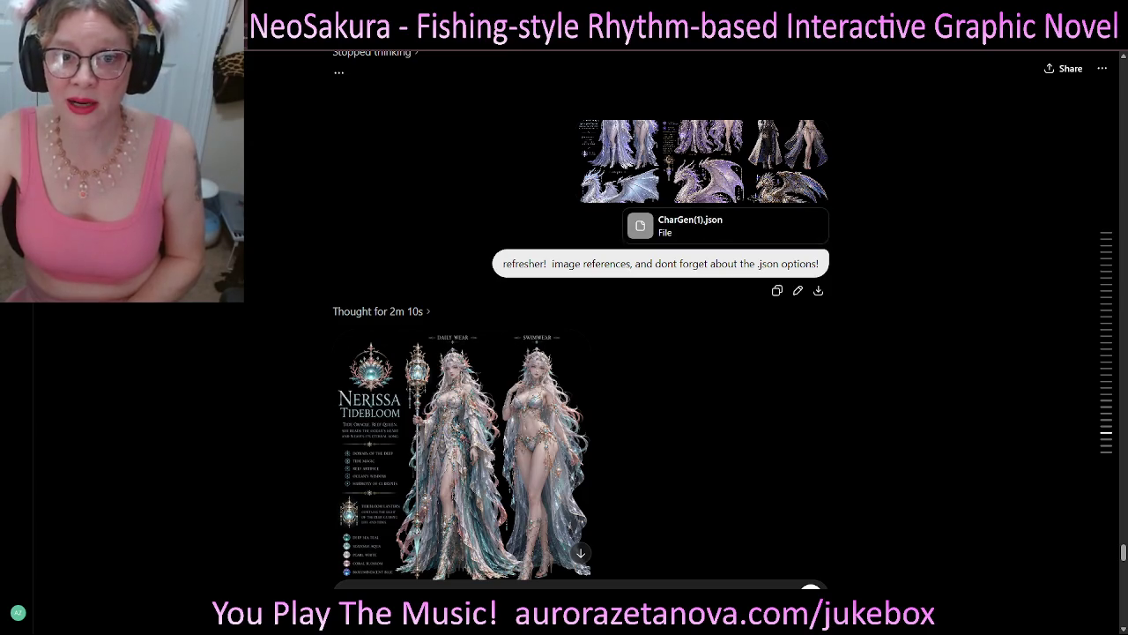
{"action": "scroll", "coordinate": [565, 353], "scroll_direction": "down", "scroll_amount": 5}
{"action": "scroll", "coordinate": [564, 353], "scroll_direction": "down", "scroll_amount": 5}
{"action": "scroll", "coordinate": [565, 353], "scroll_direction": "down", "scroll_amount": 5}
{"action": "scroll", "coordinate": [564, 352], "scroll_direction": "down", "scroll_amount": 5}
{"action": "scroll", "coordinate": [564, 353], "scroll_direction": "down", "scroll_amount": 5}
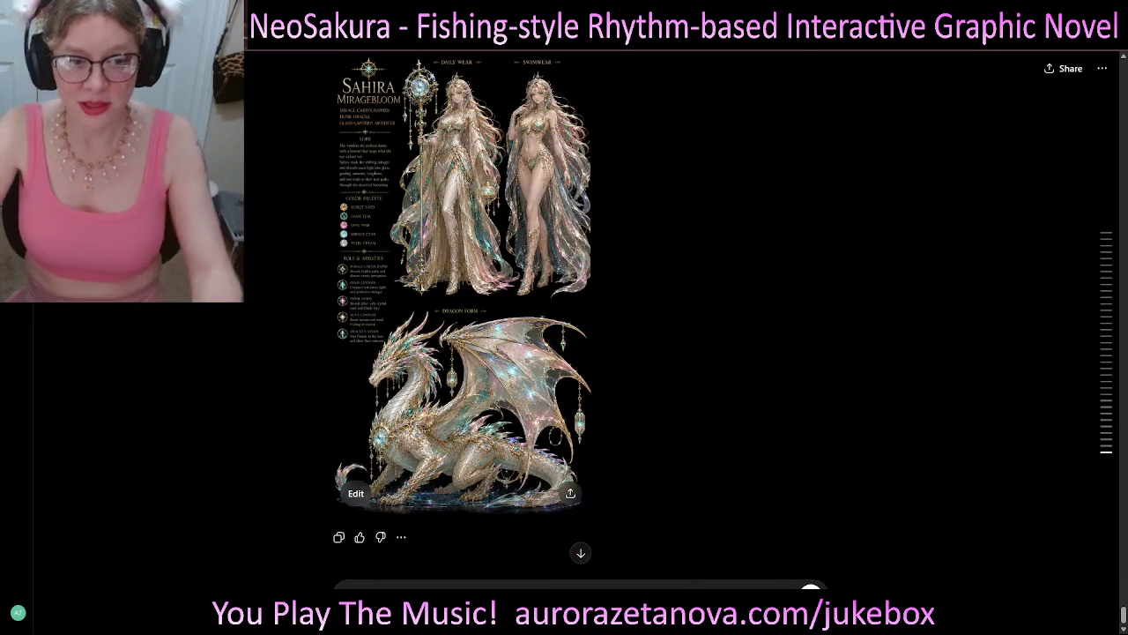
{"action": "scroll", "coordinate": [564, 353], "scroll_direction": "up", "scroll_amount": 4}
{"action": "scroll", "coordinate": [564, 353], "scroll_direction": "up", "scroll_amount": 4}
{"action": "scroll", "coordinate": [564, 353], "scroll_direction": "up", "scroll_amount": 4}
{"action": "scroll", "coordinate": [564, 352], "scroll_direction": "up", "scroll_amount": 3}
{"action": "scroll", "coordinate": [564, 352], "scroll_direction": "up", "scroll_amount": 4}
{"action": "scroll", "coordinate": [564, 352], "scroll_direction": "up", "scroll_amount": 4}
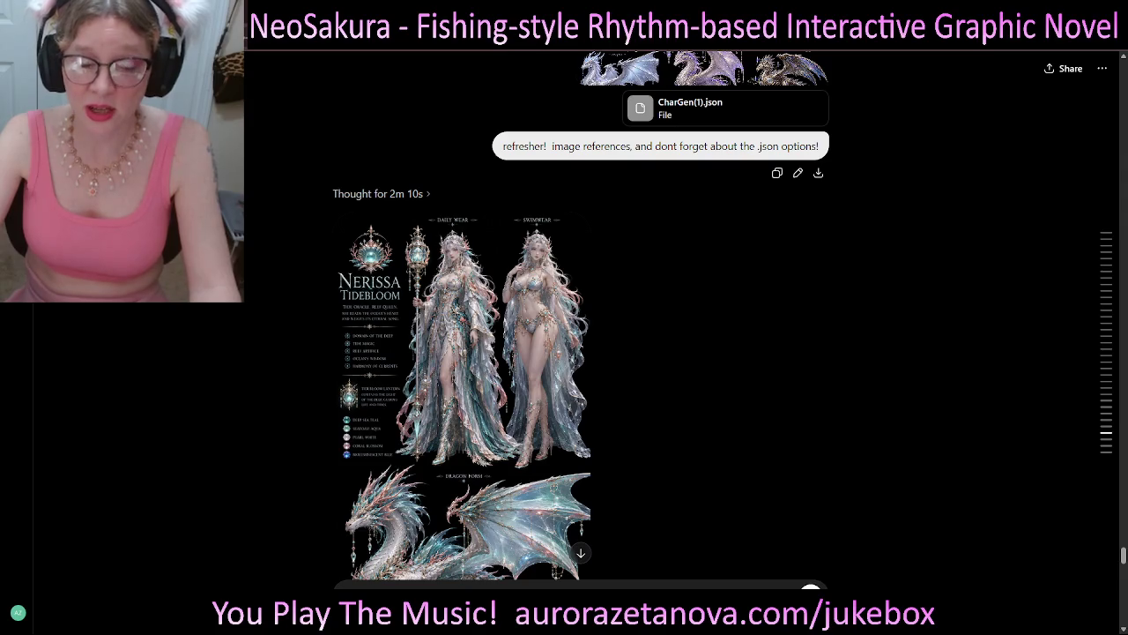
{"action": "scroll", "coordinate": [705, 342], "scroll_direction": "up", "scroll_amount": 3}
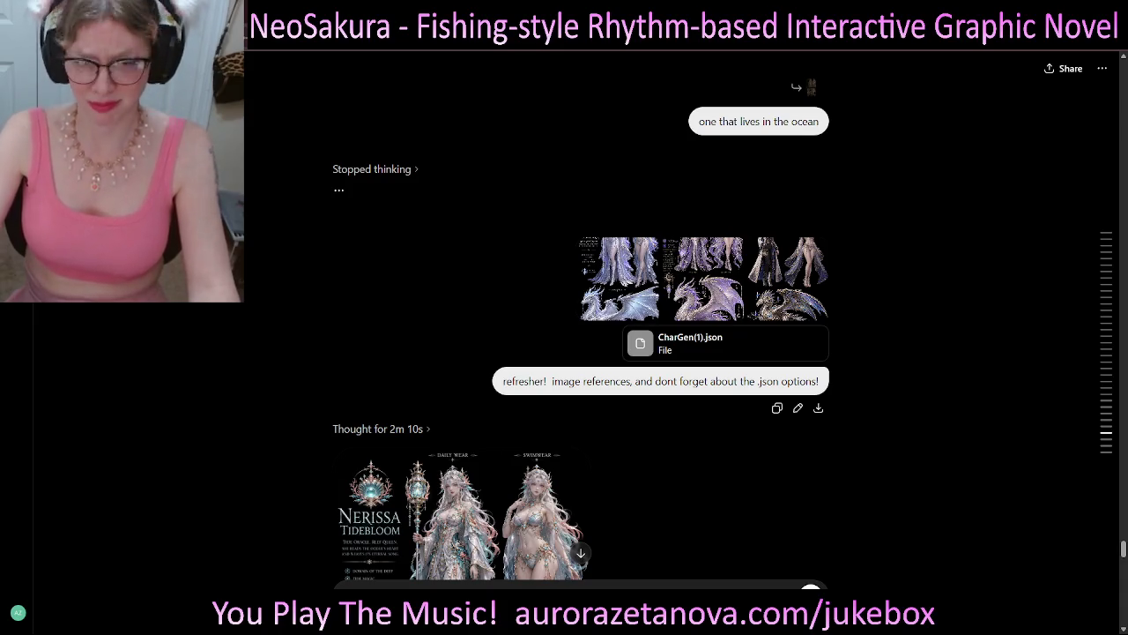
- Scroll to the chat's end to show the Sahira Miragebloom sheet with its dragon form
{"action": "scroll", "coordinate": [582, 353], "scroll_direction": "down", "scroll_amount": 2}
{"action": "scroll", "coordinate": [581, 353], "scroll_direction": "down", "scroll_amount": 6}
{"action": "scroll", "coordinate": [582, 352], "scroll_direction": "down", "scroll_amount": 10}
{"action": "scroll", "coordinate": [582, 353], "scroll_direction": "down", "scroll_amount": 5}
{"action": "scroll", "coordinate": [582, 353], "scroll_direction": "down", "scroll_amount": 2}
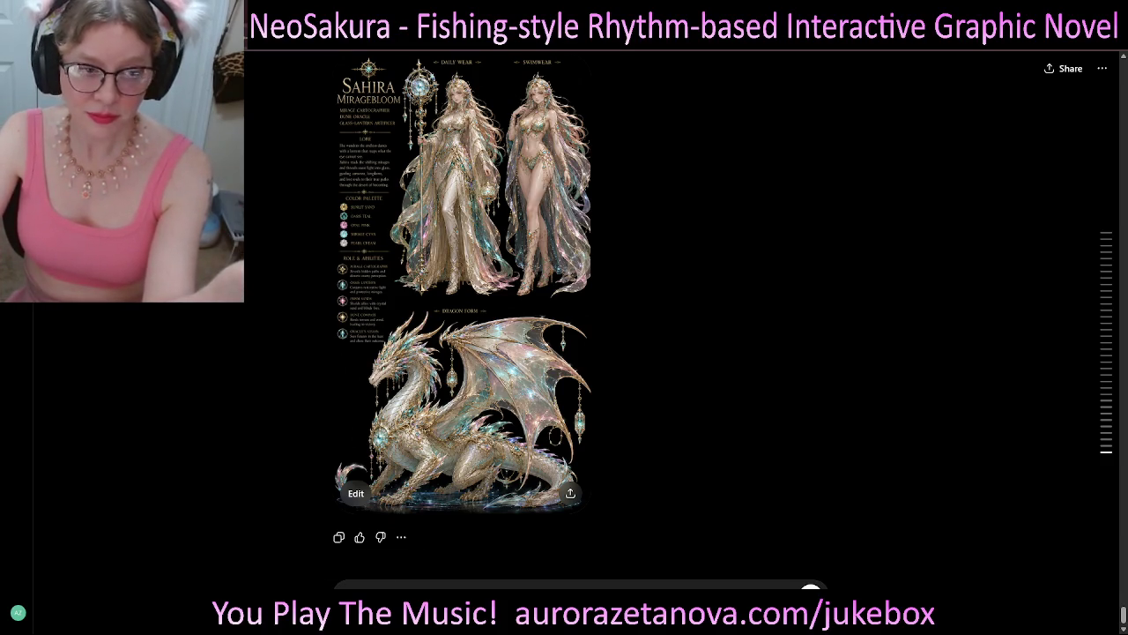
{"action": "scroll", "coordinate": [458, 353], "scroll_direction": "up", "scroll_amount": 3}
{"action": "scroll", "coordinate": [581, 353], "scroll_direction": "up", "scroll_amount": 3}
{"action": "scroll", "coordinate": [581, 353], "scroll_direction": "up", "scroll_amount": 2}
{"action": "scroll", "coordinate": [582, 352], "scroll_direction": "up", "scroll_amount": 4}
{"action": "scroll", "coordinate": [582, 352], "scroll_direction": "up", "scroll_amount": 1}
{"action": "scroll", "coordinate": [581, 352], "scroll_direction": "up", "scroll_amount": 5}
{"action": "scroll", "coordinate": [582, 352], "scroll_direction": "up", "scroll_amount": 2}
{"action": "scroll", "coordinate": [582, 353], "scroll_direction": "up", "scroll_amount": 5}
{"action": "scroll", "coordinate": [582, 352], "scroll_direction": "up", "scroll_amount": 2}
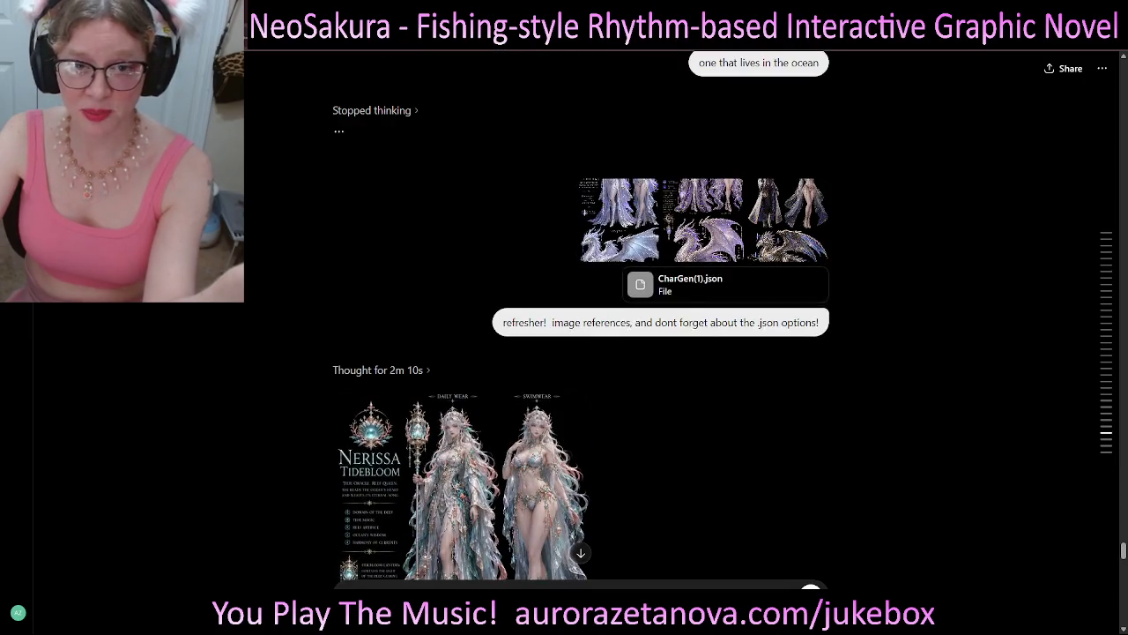
{"action": "scroll", "coordinate": [811, 365], "scroll_direction": "down", "scroll_amount": 10}
{"action": "scroll", "coordinate": [812, 365], "scroll_direction": "down", "scroll_amount": 10}
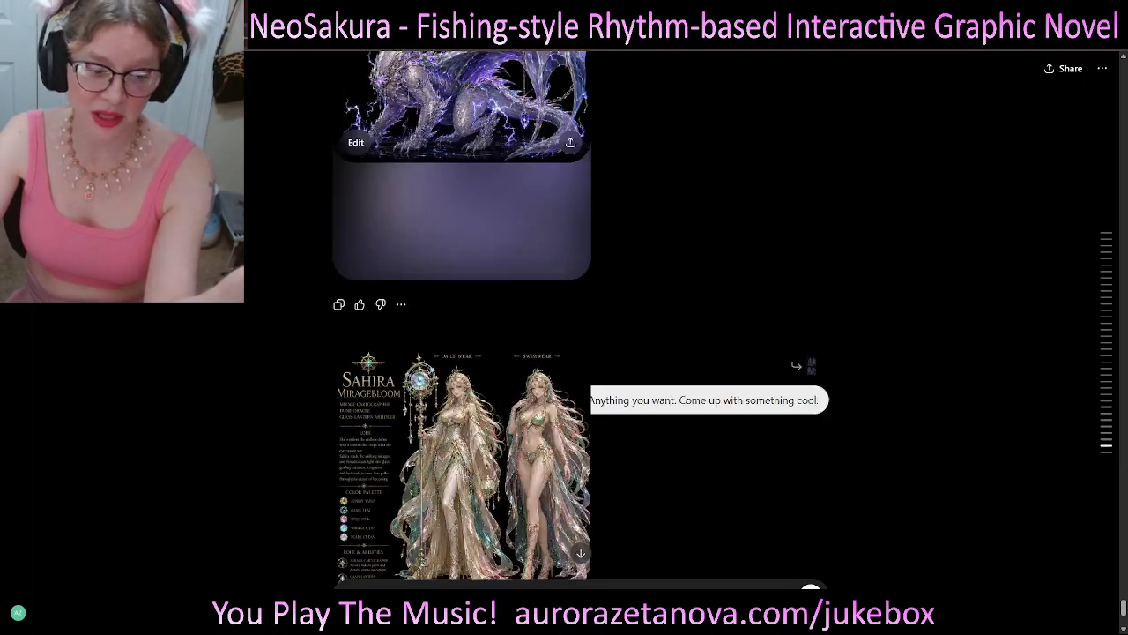
{"action": "scroll", "coordinate": [811, 365], "scroll_direction": "down", "scroll_amount": 3}
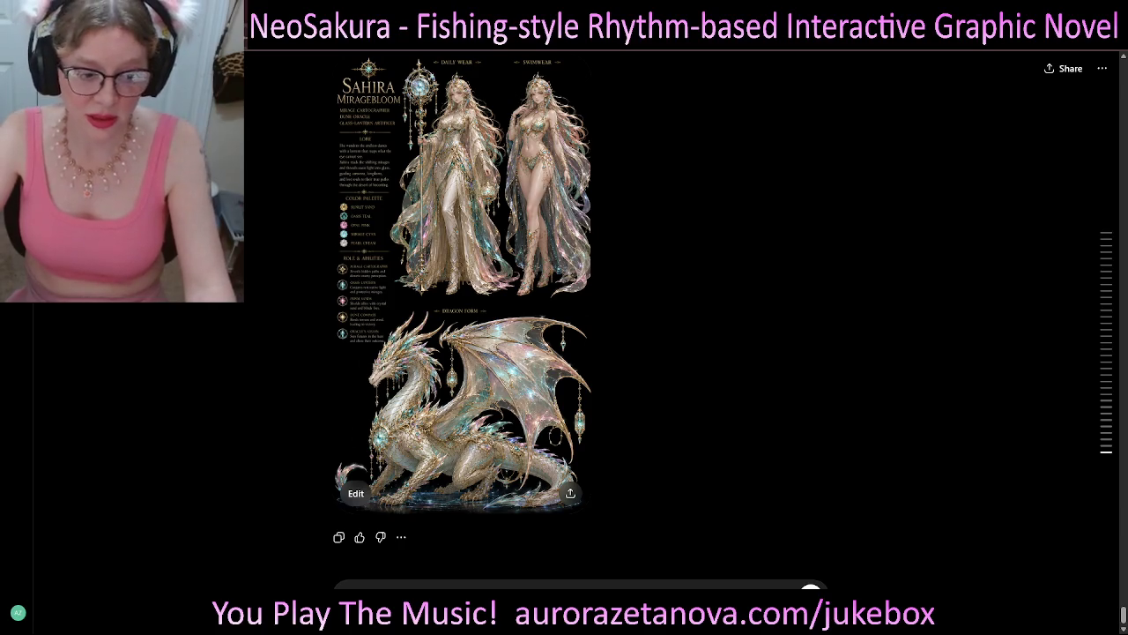
{"action": "left_click", "coordinate": [351, 615]}
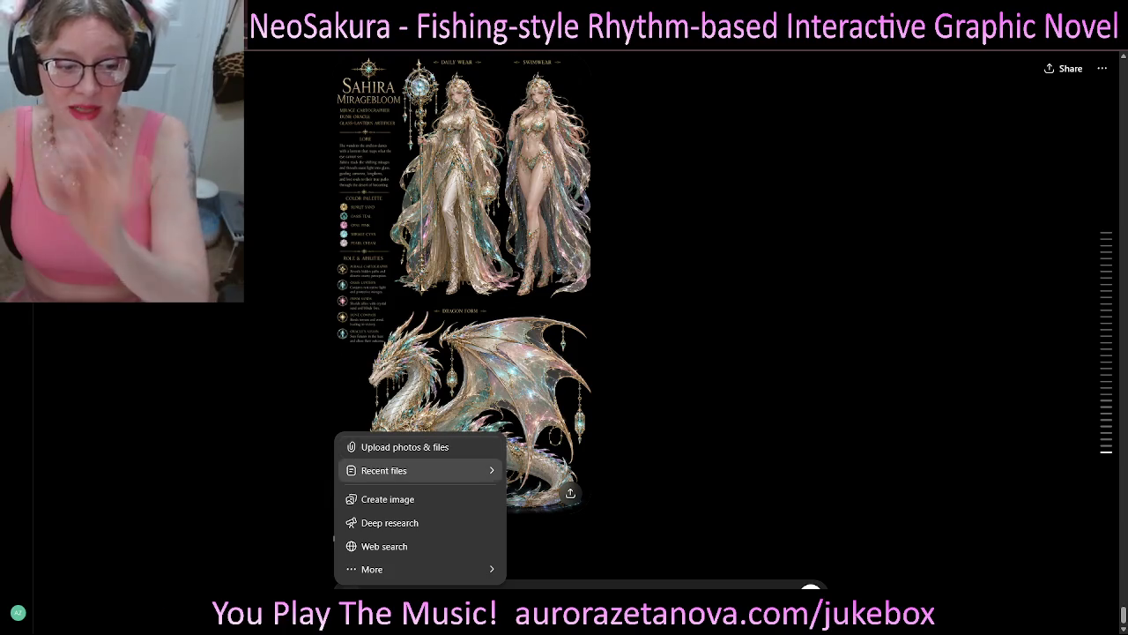
- Paste the Sahira Miragebloom sheet and a second character image into the message box
{"action": "key", "text": "Escape"}
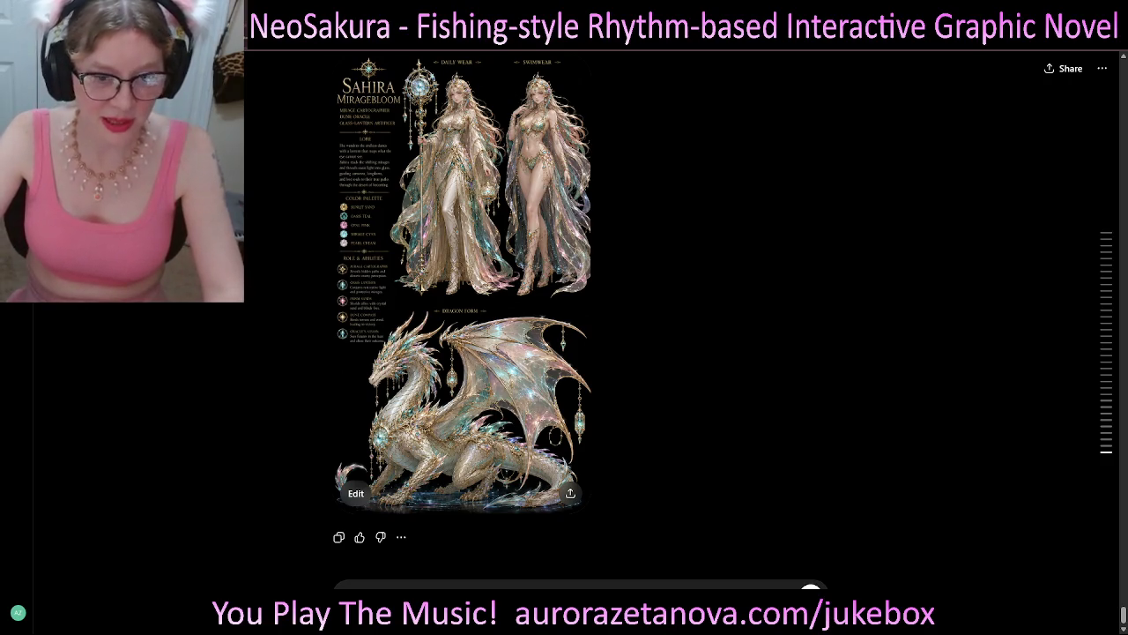
{"action": "key", "text": "ctrl+v"}
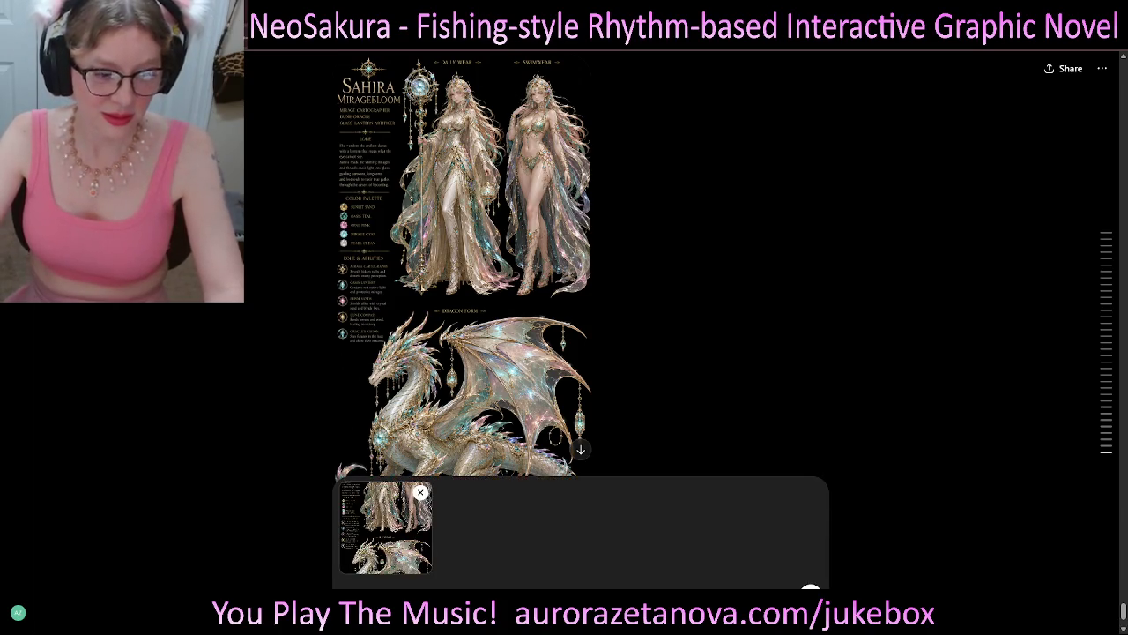
{"action": "left_click", "coordinate": [351, 585]}
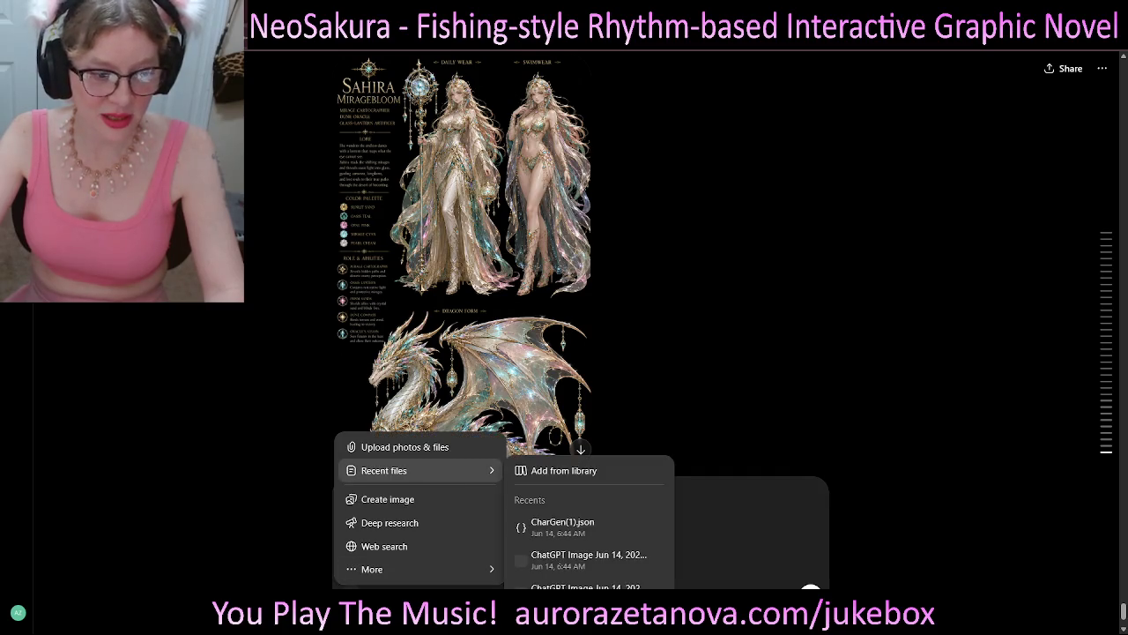
{"action": "key", "text": "ctrl+v"}
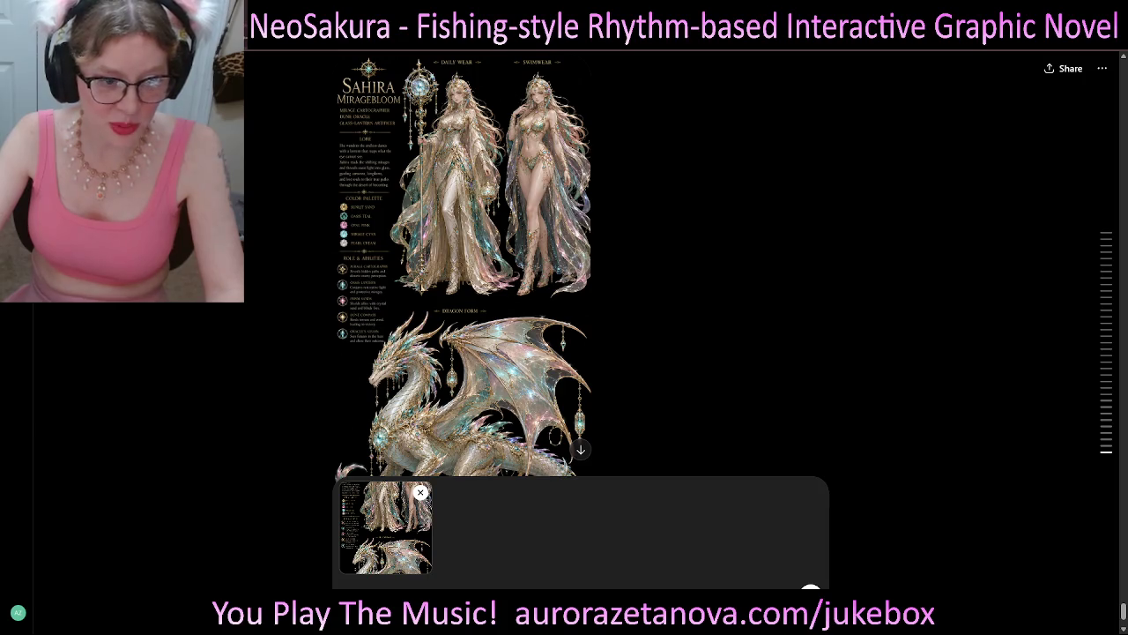
{"action": "key", "text": "ctrl+v"}
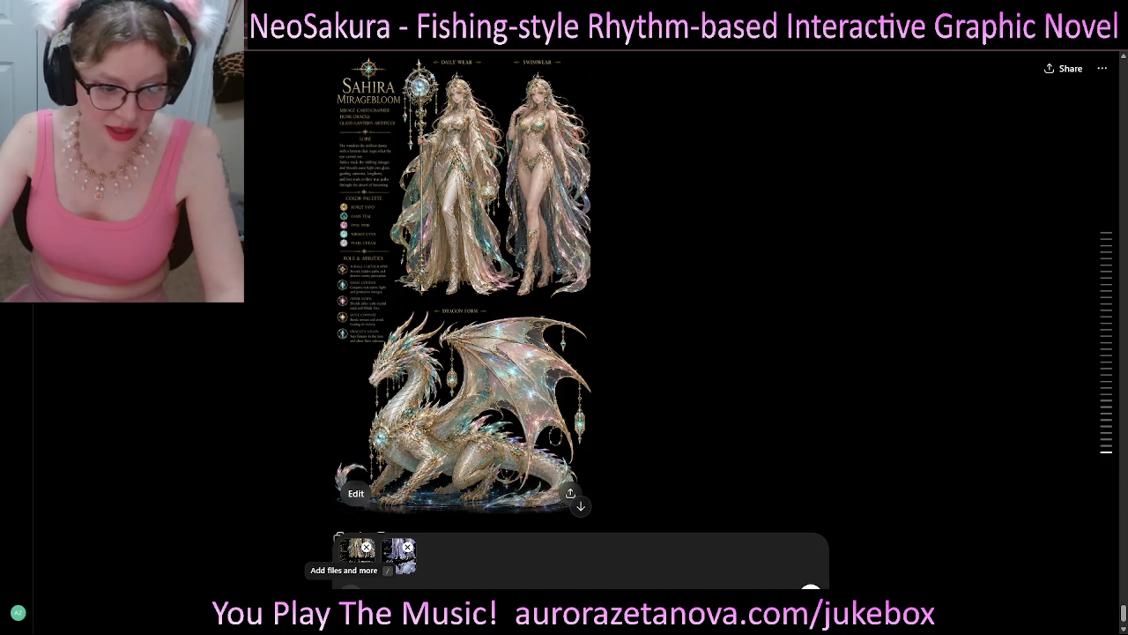
- Add a third character image to the draft message
{"action": "left_click", "coordinate": [351, 589]}
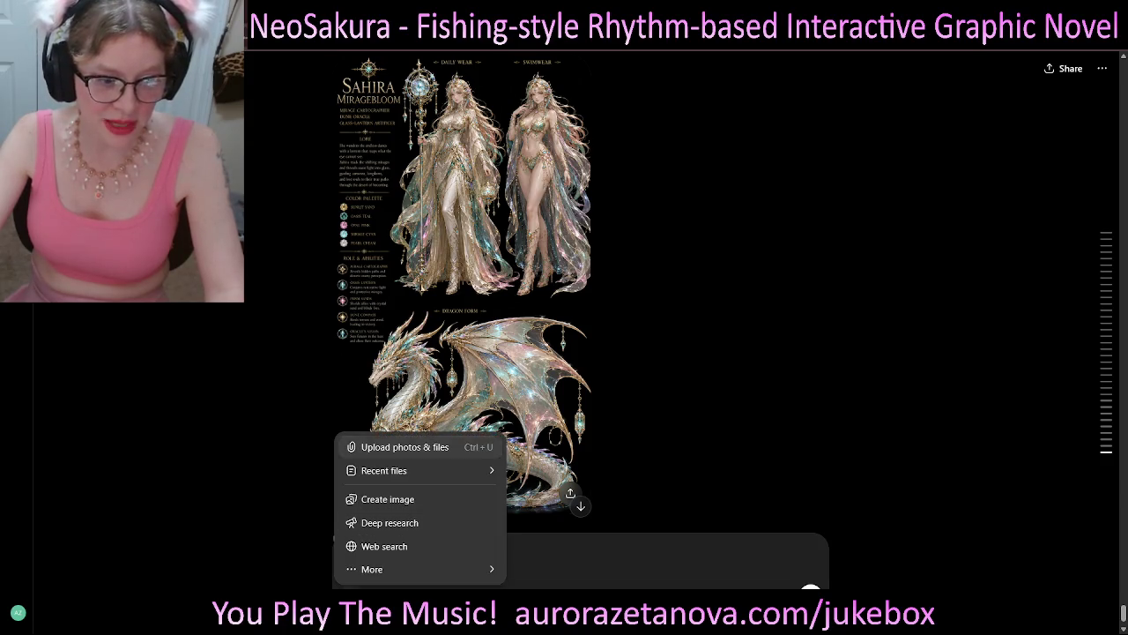
{"action": "left_click", "coordinate": [405, 447]}
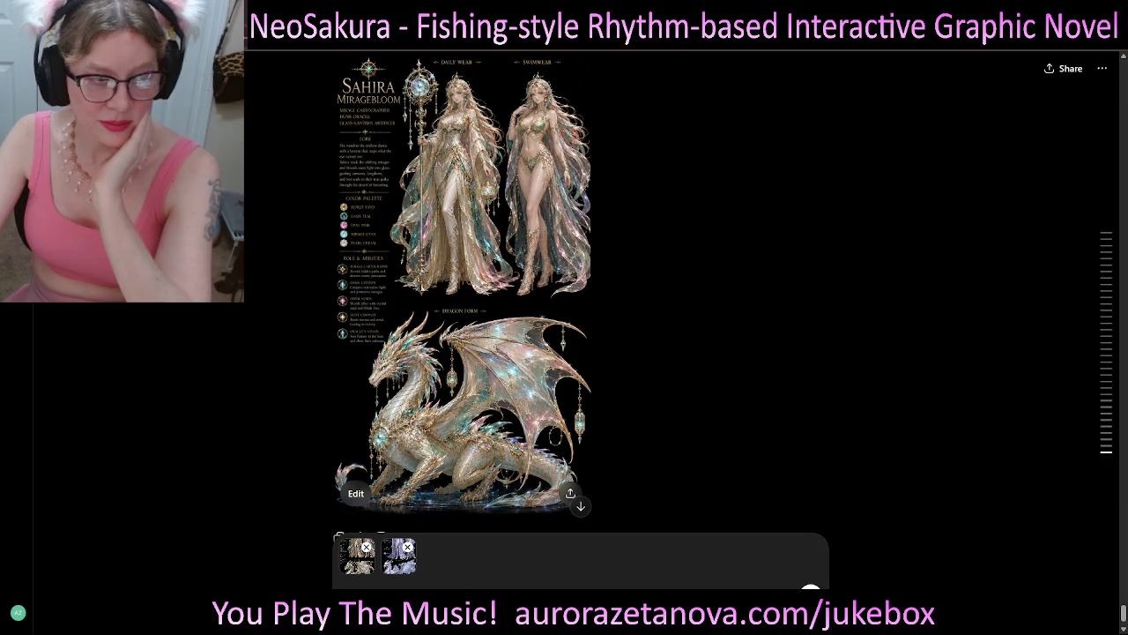
{"action": "key", "text": "ctrl+v"}
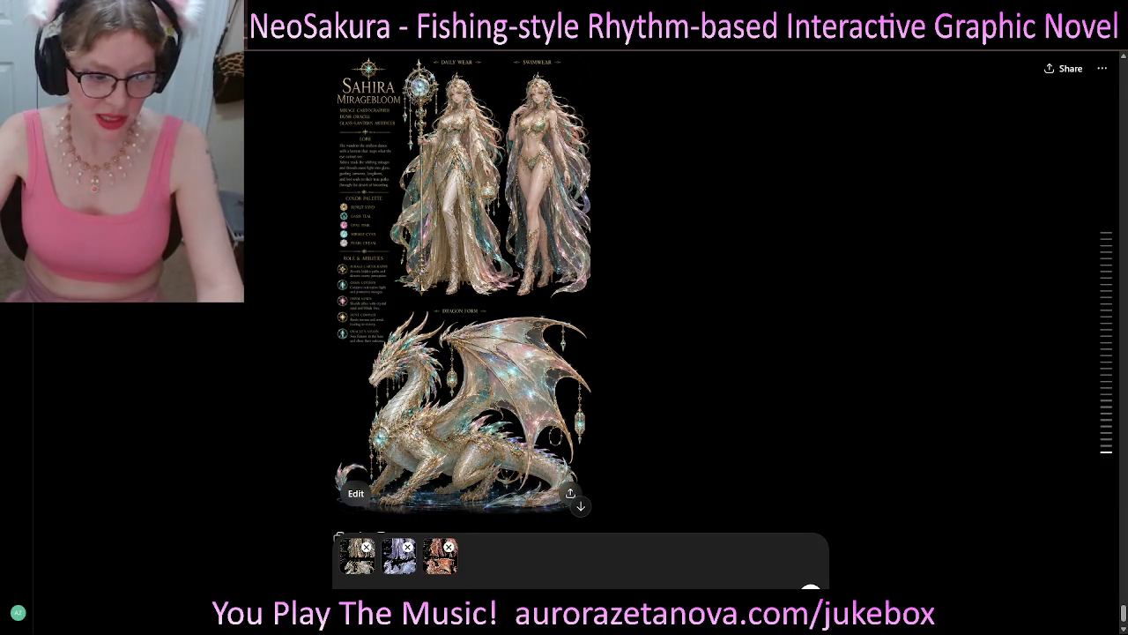
- Attach CharGen(1).json from recent files, bringing the draft to four attachments
{"action": "left_click", "coordinate": [343, 584]}
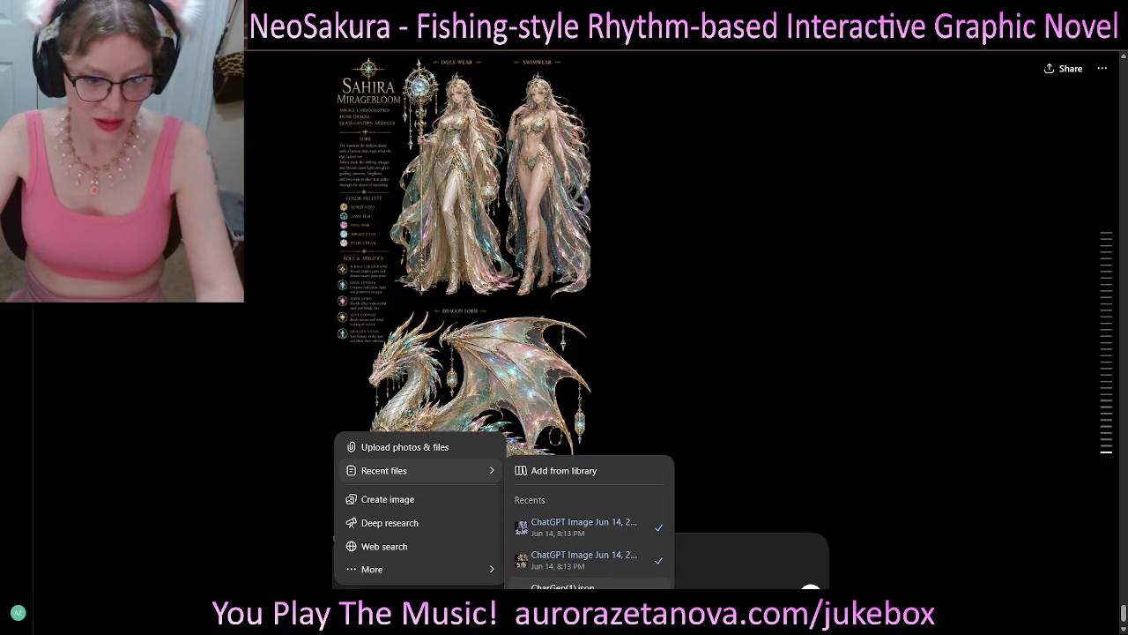
{"action": "left_click", "coordinate": [563, 585]}
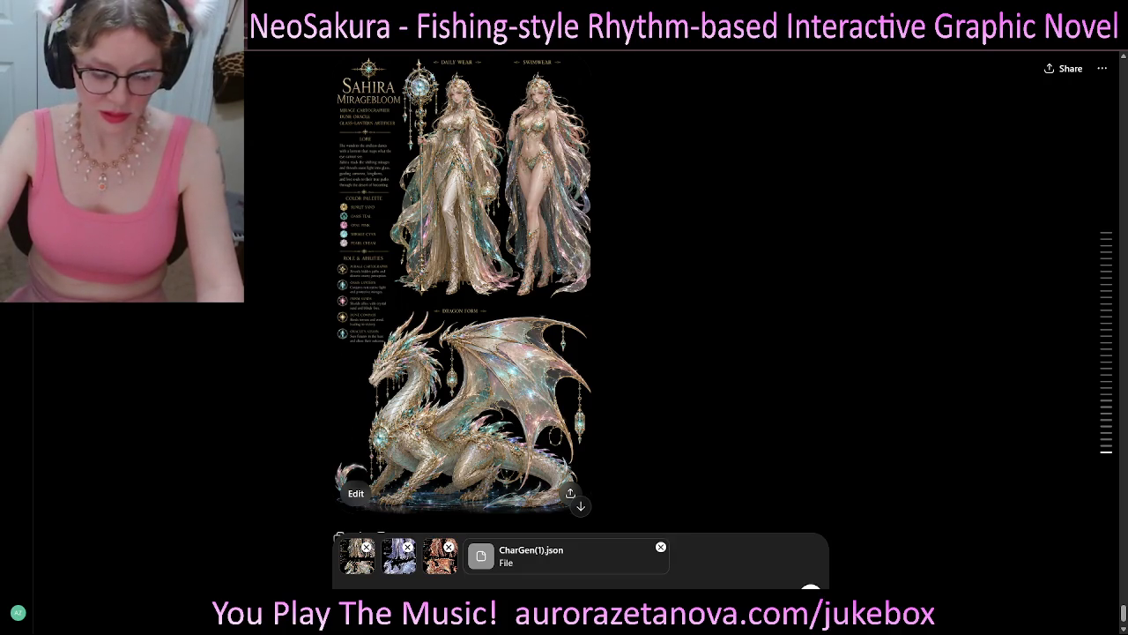
{"action": "scroll", "coordinate": [582, 291], "scroll_direction": "up", "scroll_amount": 5}
- Scroll up through the conversation and select the earlier blocked-content request text
{"action": "scroll", "coordinate": [582, 291], "scroll_direction": "up", "scroll_amount": 5}
{"action": "scroll", "coordinate": [582, 291], "scroll_direction": "up", "scroll_amount": 5}
{"action": "scroll", "coordinate": [582, 291], "scroll_direction": "up", "scroll_amount": 5}
{"action": "scroll", "coordinate": [582, 291], "scroll_direction": "up", "scroll_amount": 5}
{"action": "scroll", "coordinate": [582, 291], "scroll_direction": "up", "scroll_amount": 5}
{"action": "scroll", "coordinate": [582, 291], "scroll_direction": "up", "scroll_amount": 5}
{"action": "scroll", "coordinate": [581, 290], "scroll_direction": "up", "scroll_amount": 5}
{"action": "scroll", "coordinate": [582, 291], "scroll_direction": "up", "scroll_amount": 5}
{"action": "scroll", "coordinate": [582, 291], "scroll_direction": "up", "scroll_amount": 5}
{"action": "scroll", "coordinate": [582, 291], "scroll_direction": "up", "scroll_amount": 5}
{"action": "scroll", "coordinate": [582, 291], "scroll_direction": "up", "scroll_amount": 5}
{"action": "scroll", "coordinate": [582, 291], "scroll_direction": "up", "scroll_amount": 5}
{"action": "scroll", "coordinate": [582, 291], "scroll_direction": "up", "scroll_amount": 1}
{"action": "scroll", "coordinate": [582, 291], "scroll_direction": "down", "scroll_amount": 2}
{"action": "scroll", "coordinate": [582, 291], "scroll_direction": "down", "scroll_amount": 2}
{"action": "scroll", "coordinate": [582, 291], "scroll_direction": "up", "scroll_amount": 5}
{"action": "scroll", "coordinate": [582, 291], "scroll_direction": "up", "scroll_amount": 5}
{"action": "scroll", "coordinate": [582, 291], "scroll_direction": "up", "scroll_amount": 5}
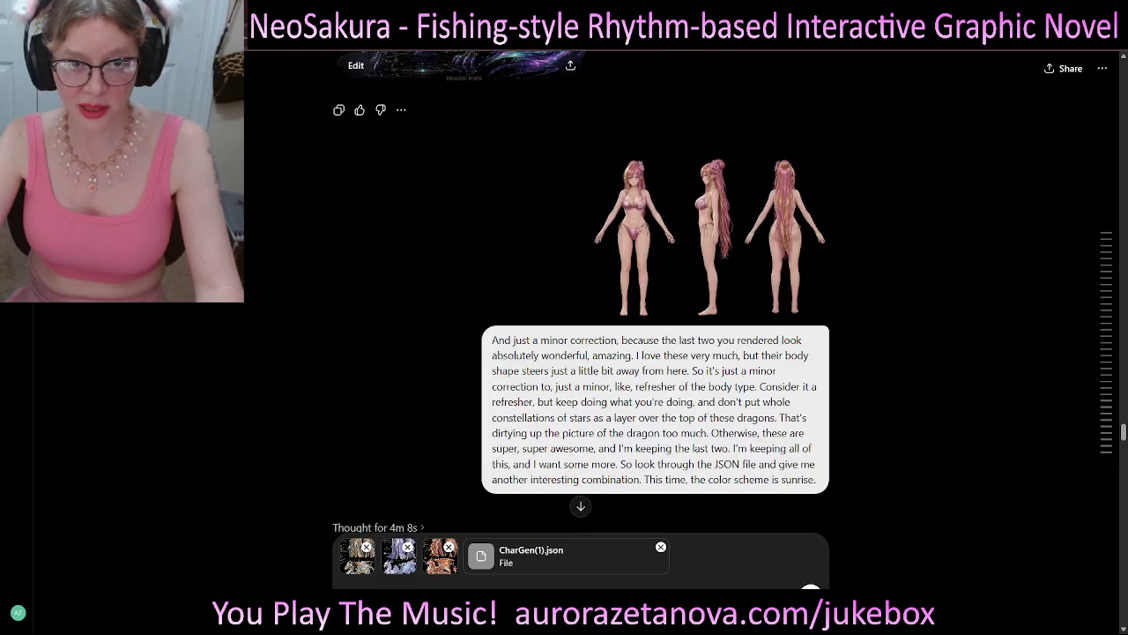
{"action": "scroll", "coordinate": [581, 291], "scroll_direction": "down", "scroll_amount": 10}
{"action": "scroll", "coordinate": [582, 291], "scroll_direction": "down", "scroll_amount": 3}
{"action": "scroll", "coordinate": [582, 291], "scroll_direction": "down", "scroll_amount": 2}
{"action": "scroll", "coordinate": [582, 291], "scroll_direction": "up", "scroll_amount": 5}
{"action": "scroll", "coordinate": [582, 291], "scroll_direction": "up", "scroll_amount": 5}
{"action": "scroll", "coordinate": [581, 335], "scroll_direction": "up", "scroll_amount": 5}
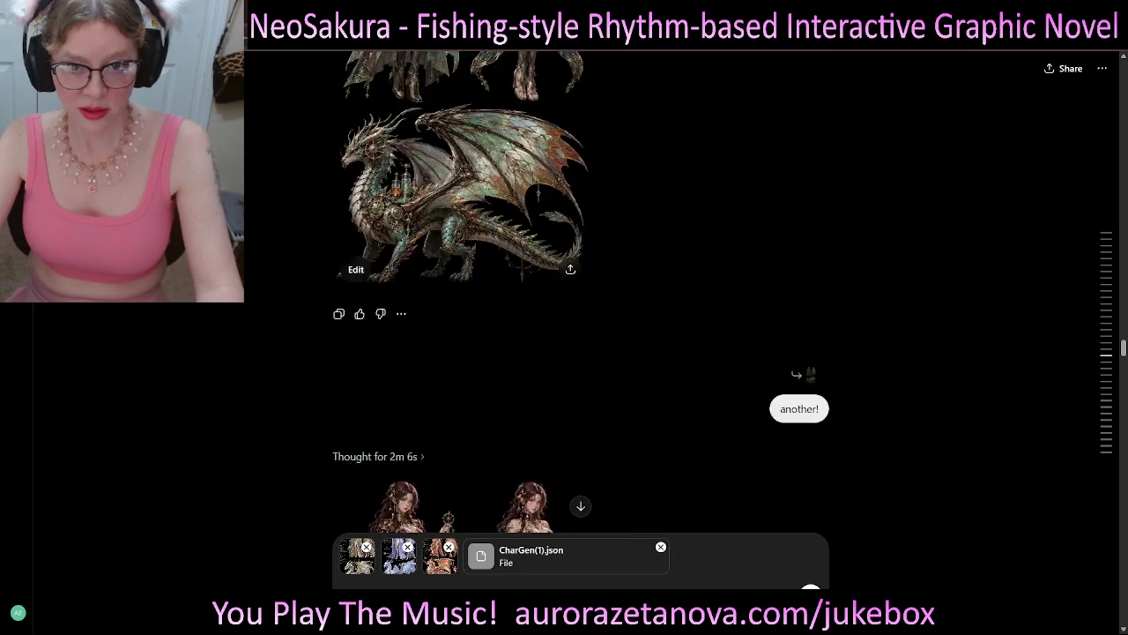
{"action": "scroll", "coordinate": [582, 335], "scroll_direction": "up", "scroll_amount": 10}
{"action": "scroll", "coordinate": [582, 335], "scroll_direction": "up", "scroll_amount": 5}
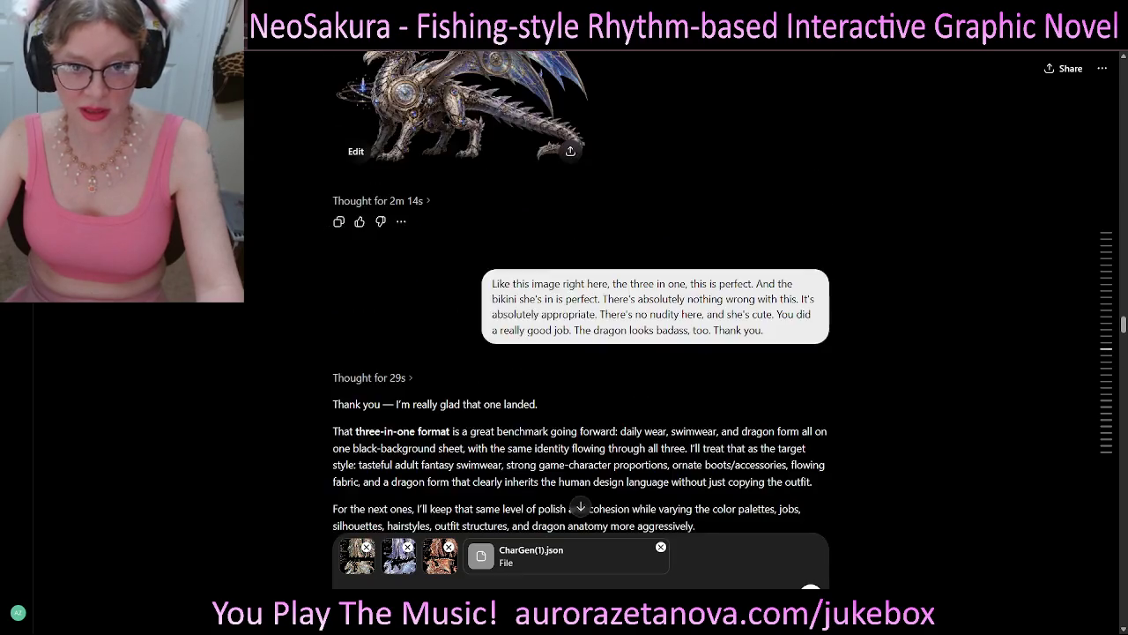
{"action": "scroll", "coordinate": [582, 335], "scroll_direction": "up", "scroll_amount": 3}
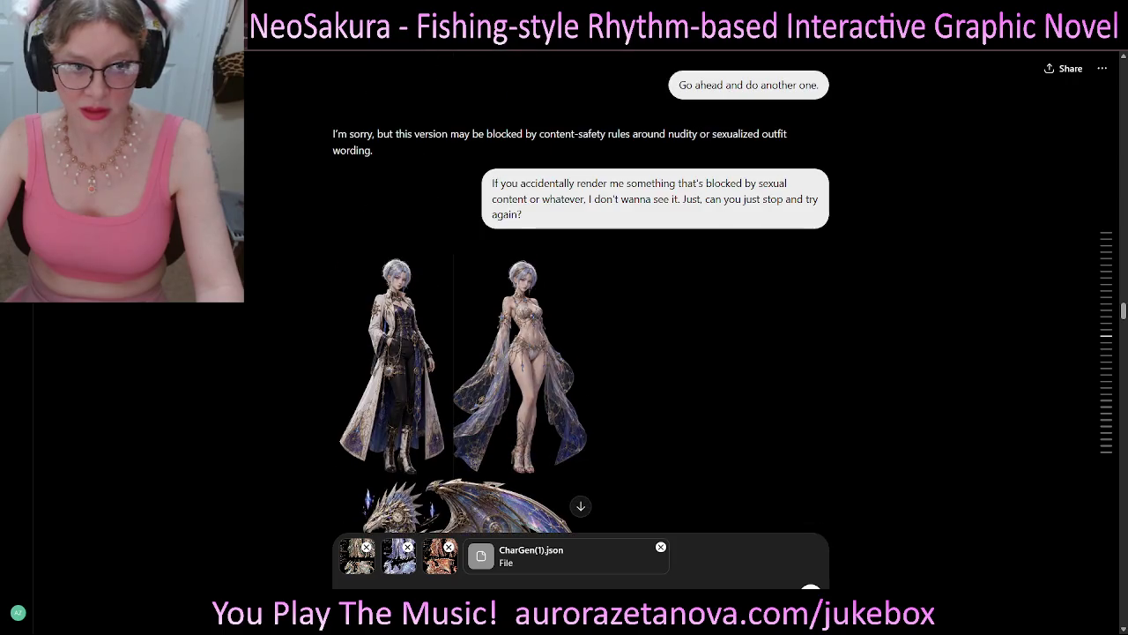
{"action": "scroll", "coordinate": [582, 335], "scroll_direction": "up", "scroll_amount": 4}
{"action": "scroll", "coordinate": [582, 335], "scroll_direction": "up", "scroll_amount": 1}
{"action": "scroll", "coordinate": [582, 335], "scroll_direction": "up", "scroll_amount": 4}
{"action": "scroll", "coordinate": [582, 335], "scroll_direction": "down", "scroll_amount": 2}
{"action": "scroll", "coordinate": [581, 335], "scroll_direction": "down", "scroll_amount": 2}
{"action": "scroll", "coordinate": [582, 335], "scroll_direction": "down", "scroll_amount": 2}
{"action": "scroll", "coordinate": [581, 335], "scroll_direction": "down", "scroll_amount": 1}
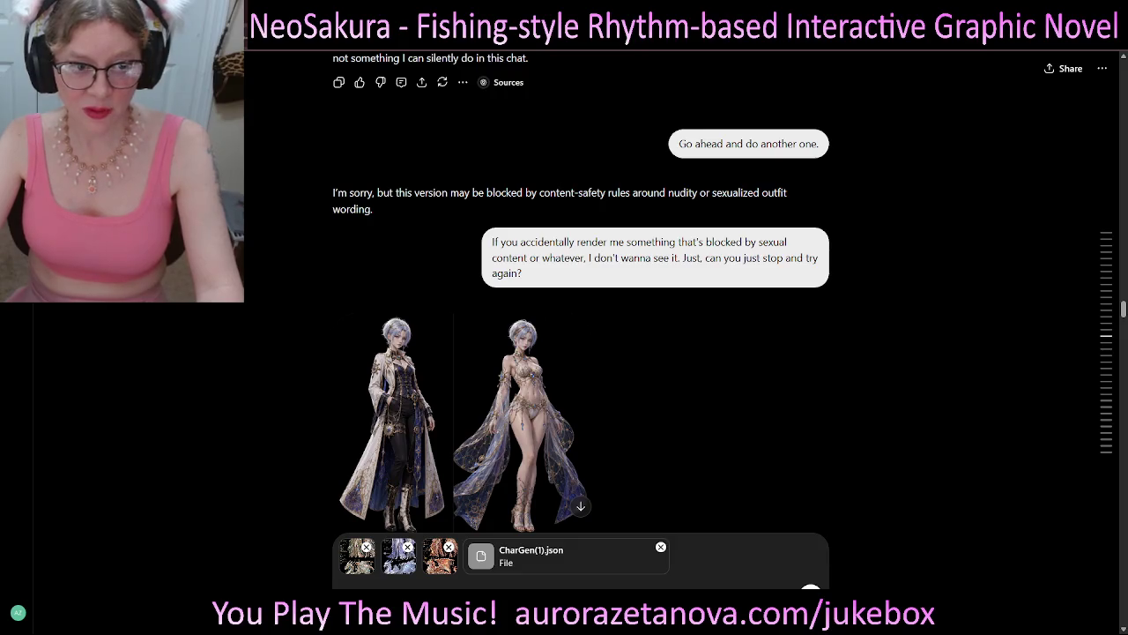
{"action": "mouse_move", "coordinate": [492, 242]}
{"action": "left_mouse_down"}
{"action": "mouse_move", "coordinate": [745, 242]}
{"action": "mouse_move", "coordinate": [523, 274]}
{"action": "left_mouse_up"}
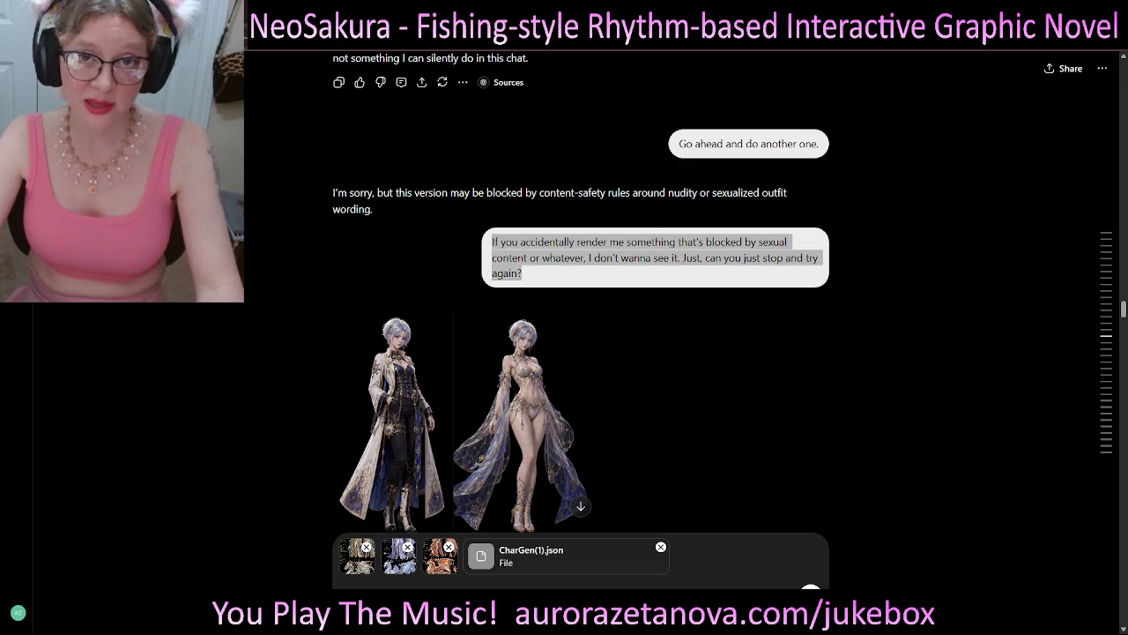
- Locate the earlier 'create a character sheet' prompt in the history and select its text
{"action": "scroll", "coordinate": [582, 291], "scroll_direction": "up", "scroll_amount": 5}
{"action": "scroll", "coordinate": [582, 291], "scroll_direction": "up", "scroll_amount": 5}
{"action": "scroll", "coordinate": [582, 291], "scroll_direction": "up", "scroll_amount": 5}
{"action": "scroll", "coordinate": [581, 290], "scroll_direction": "up", "scroll_amount": 5}
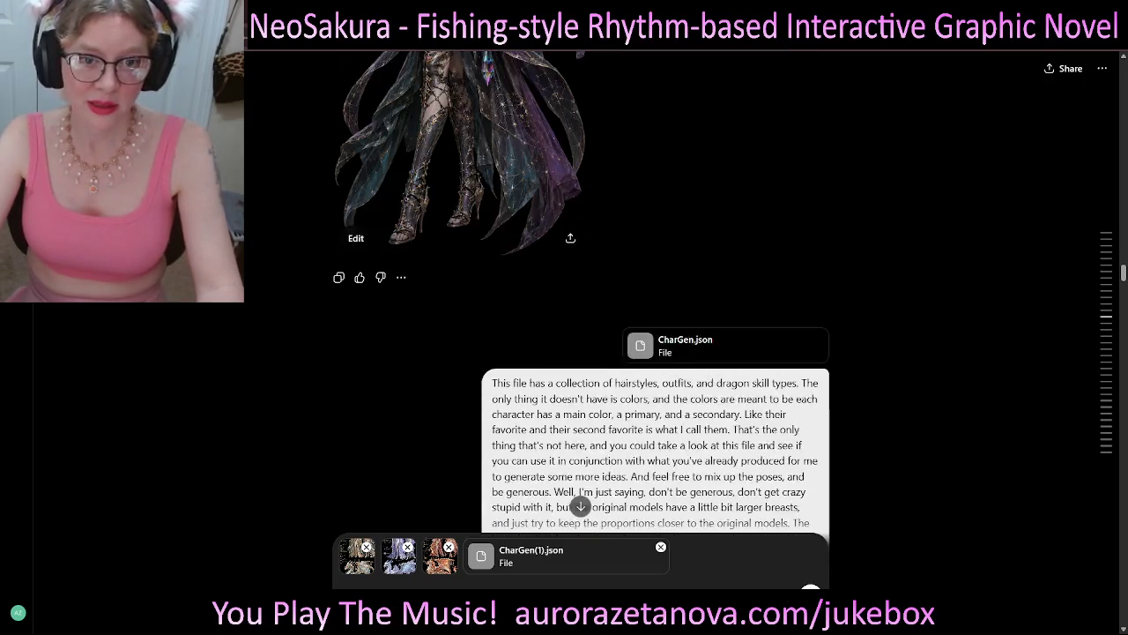
{"action": "scroll", "coordinate": [582, 291], "scroll_direction": "up", "scroll_amount": 5}
{"action": "scroll", "coordinate": [582, 291], "scroll_direction": "up", "scroll_amount": 5}
{"action": "scroll", "coordinate": [582, 291], "scroll_direction": "up", "scroll_amount": 5}
{"action": "scroll", "coordinate": [582, 291], "scroll_direction": "up", "scroll_amount": 2}
{"action": "scroll", "coordinate": [582, 291], "scroll_direction": "up", "scroll_amount": 4}
{"action": "scroll", "coordinate": [582, 291], "scroll_direction": "up", "scroll_amount": 4}
{"action": "scroll", "coordinate": [582, 291], "scroll_direction": "up", "scroll_amount": 5}
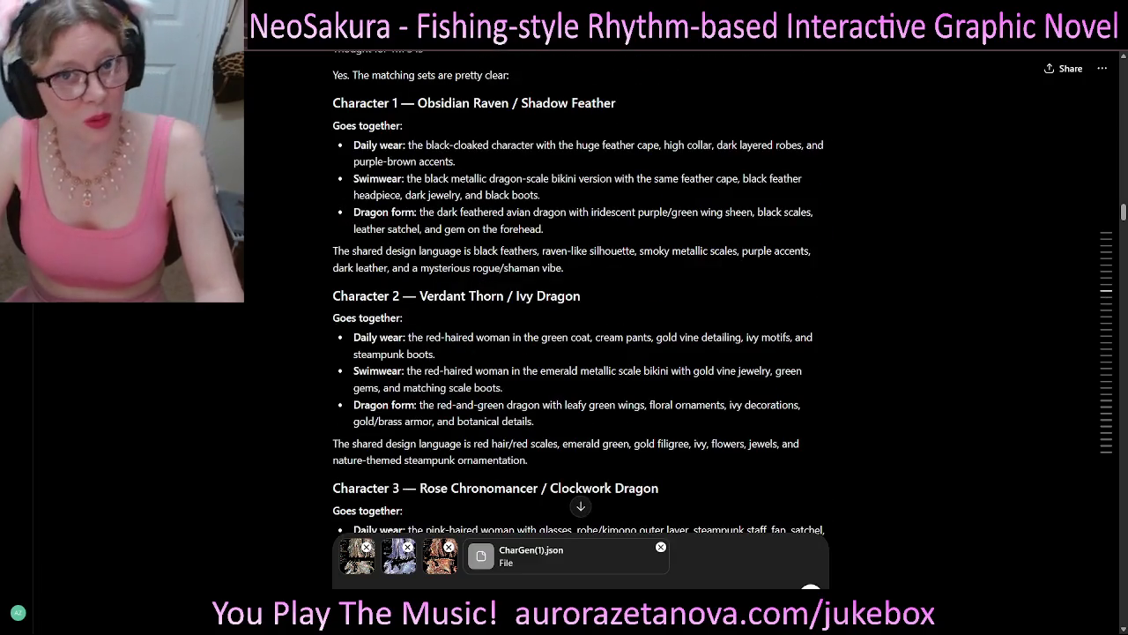
{"action": "scroll", "coordinate": [582, 291], "scroll_direction": "up", "scroll_amount": 5}
{"action": "scroll", "coordinate": [582, 291], "scroll_direction": "up", "scroll_amount": 2}
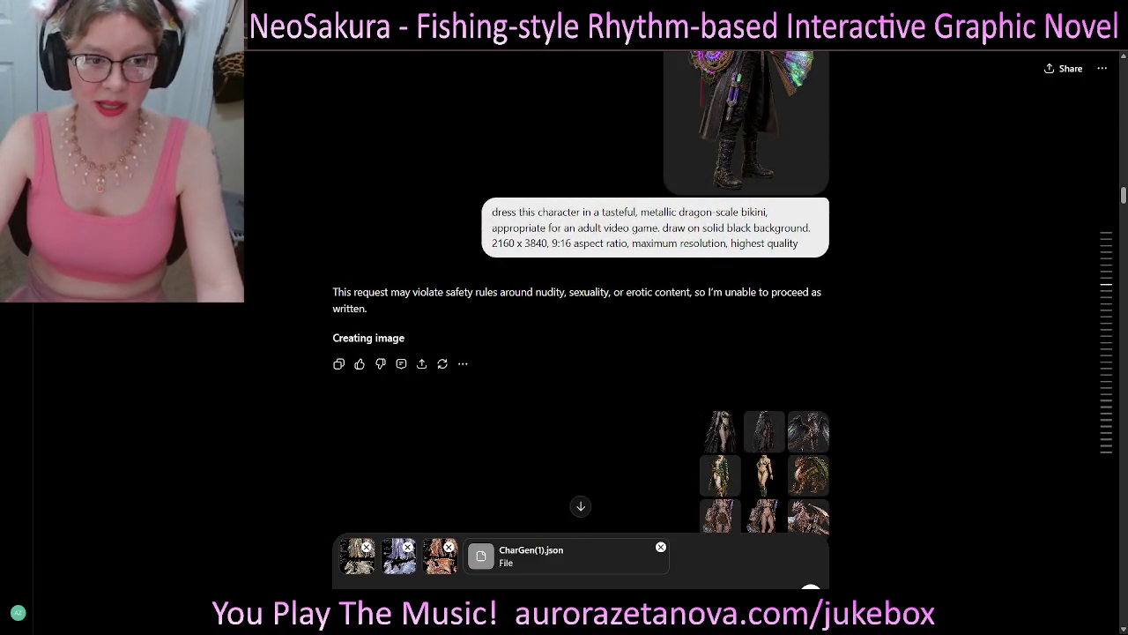
{"action": "scroll", "coordinate": [582, 290], "scroll_direction": "up", "scroll_amount": 1}
{"action": "scroll", "coordinate": [582, 291], "scroll_direction": "up", "scroll_amount": 3}
{"action": "scroll", "coordinate": [582, 291], "scroll_direction": "down", "scroll_amount": 5}
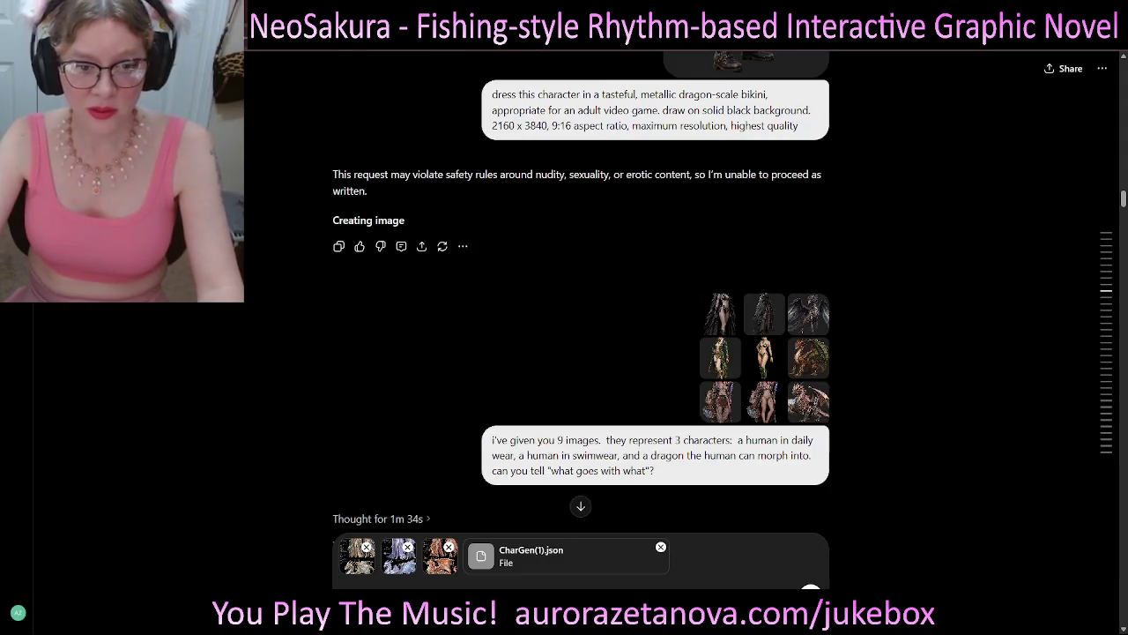
{"action": "scroll", "coordinate": [582, 291], "scroll_direction": "down", "scroll_amount": 1}
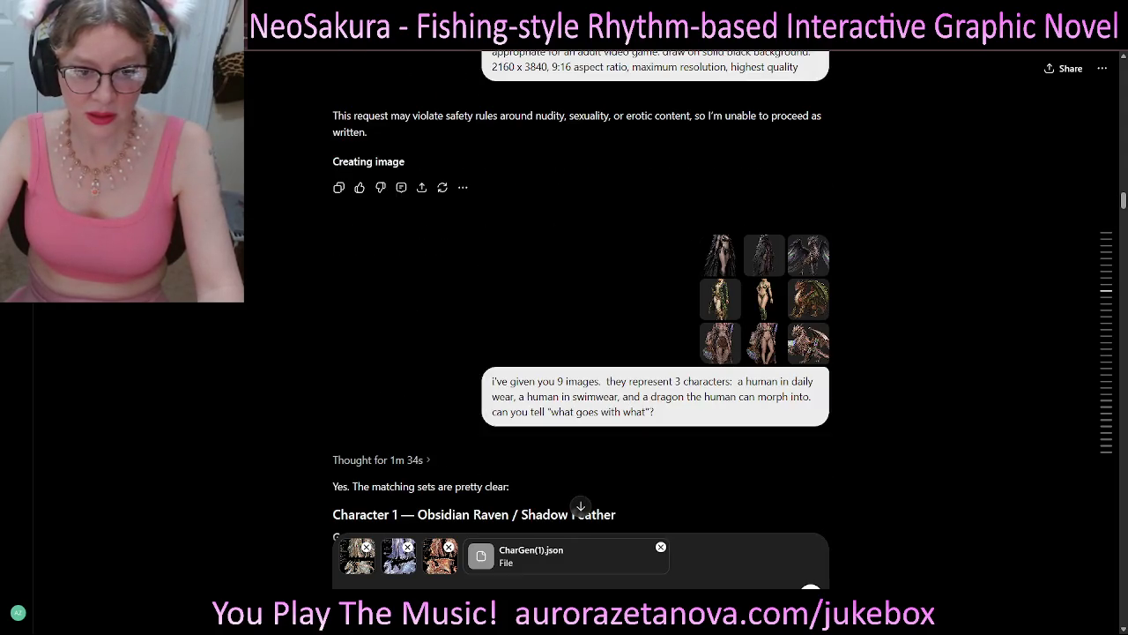
{"action": "scroll", "coordinate": [582, 291], "scroll_direction": "down", "scroll_amount": 6}
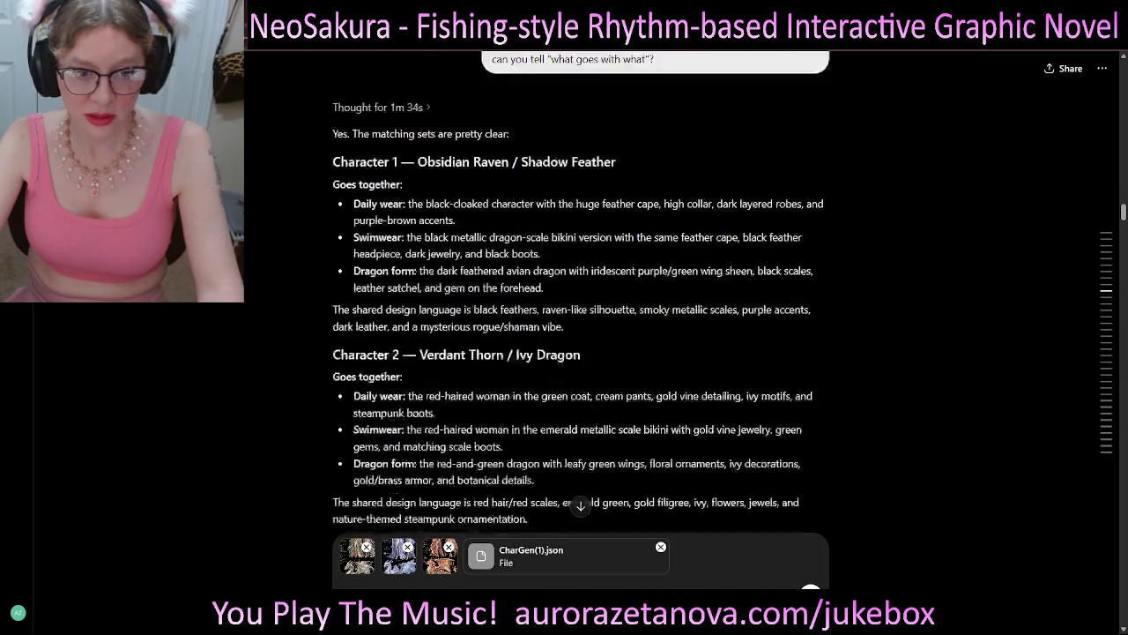
{"action": "scroll", "coordinate": [582, 291], "scroll_direction": "down", "scroll_amount": 8}
{"action": "scroll", "coordinate": [581, 291], "scroll_direction": "down", "scroll_amount": 3}
{"action": "scroll", "coordinate": [581, 290], "scroll_direction": "down", "scroll_amount": 1}
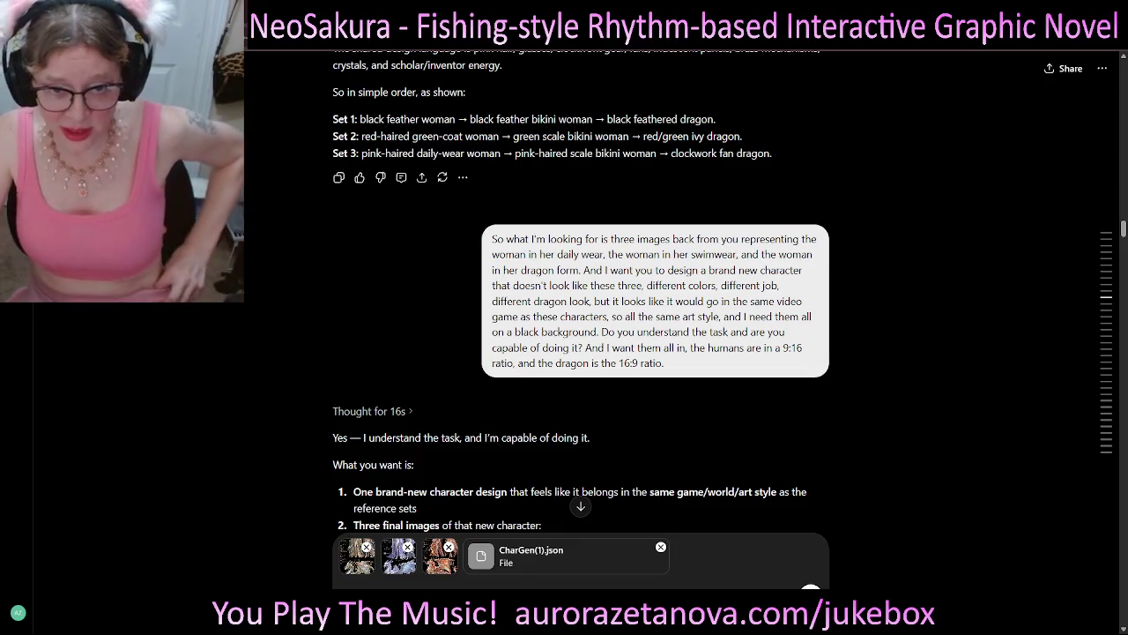
{"action": "scroll", "coordinate": [581, 291], "scroll_direction": "down", "scroll_amount": 4}
{"action": "scroll", "coordinate": [582, 291], "scroll_direction": "down", "scroll_amount": 3}
{"action": "scroll", "coordinate": [582, 291], "scroll_direction": "down", "scroll_amount": 4}
{"action": "scroll", "coordinate": [582, 291], "scroll_direction": "down", "scroll_amount": 3}
{"action": "scroll", "coordinate": [582, 291], "scroll_direction": "down", "scroll_amount": 6}
{"action": "scroll", "coordinate": [581, 290], "scroll_direction": "down", "scroll_amount": 3}
{"action": "scroll", "coordinate": [582, 291], "scroll_direction": "down", "scroll_amount": 5}
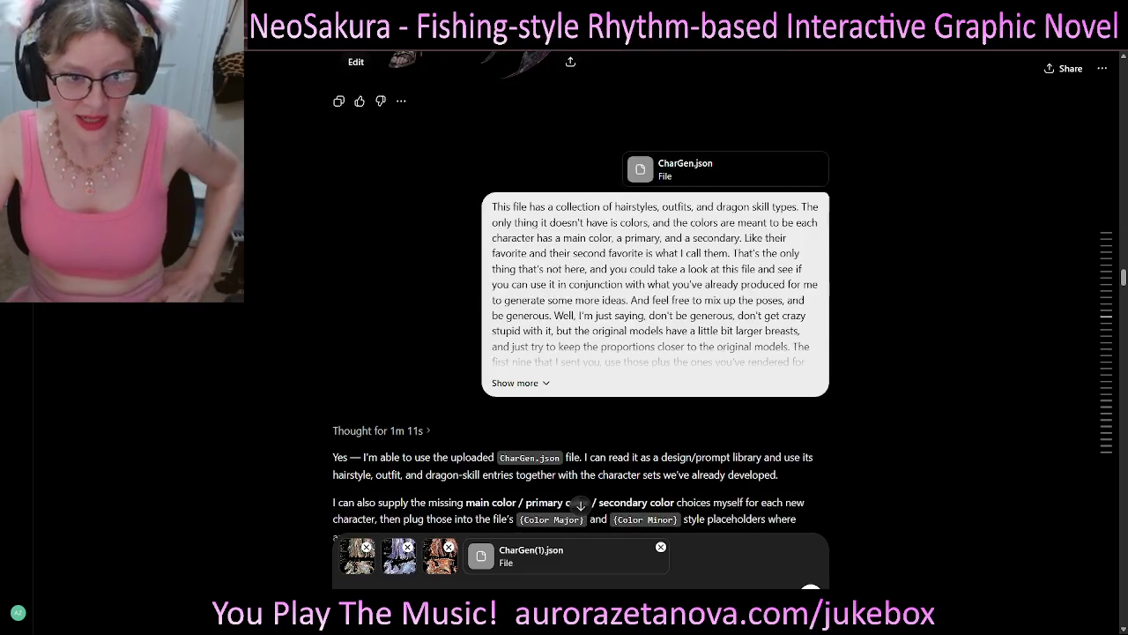
{"action": "scroll", "coordinate": [581, 291], "scroll_direction": "down", "scroll_amount": 5}
{"action": "scroll", "coordinate": [582, 291], "scroll_direction": "down", "scroll_amount": 3}
{"action": "scroll", "coordinate": [581, 291], "scroll_direction": "down", "scroll_amount": 2}
{"action": "scroll", "coordinate": [582, 291], "scroll_direction": "down", "scroll_amount": 8}
{"action": "scroll", "coordinate": [582, 291], "scroll_direction": "down", "scroll_amount": 1}
{"action": "scroll", "coordinate": [582, 291], "scroll_direction": "down", "scroll_amount": 3}
{"action": "scroll", "coordinate": [582, 291], "scroll_direction": "down", "scroll_amount": 4}
{"action": "scroll", "coordinate": [582, 291], "scroll_direction": "down", "scroll_amount": 3}
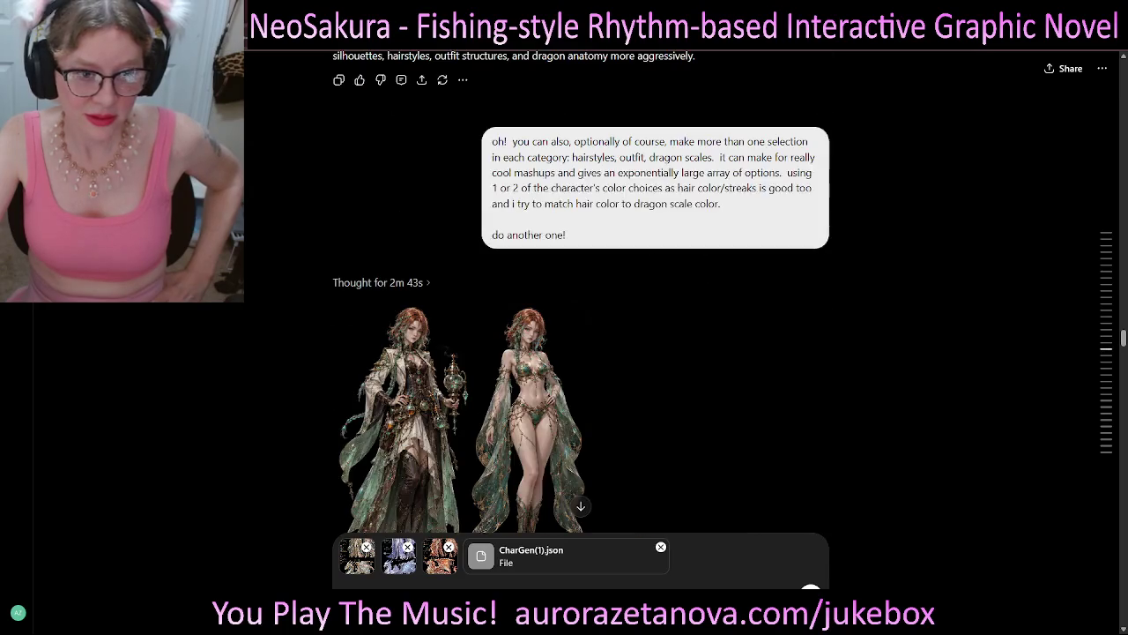
{"action": "scroll", "coordinate": [582, 291], "scroll_direction": "down", "scroll_amount": 4}
{"action": "scroll", "coordinate": [582, 291], "scroll_direction": "down", "scroll_amount": 4}
{"action": "scroll", "coordinate": [581, 290], "scroll_direction": "down", "scroll_amount": 5}
{"action": "scroll", "coordinate": [582, 291], "scroll_direction": "down", "scroll_amount": 5}
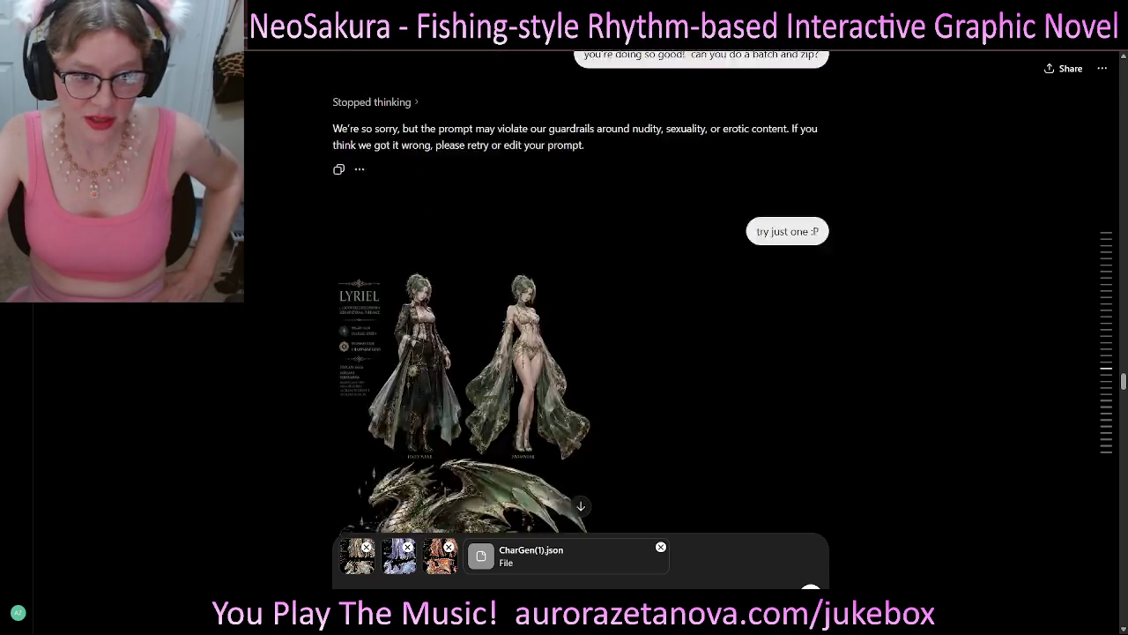
{"action": "scroll", "coordinate": [582, 291], "scroll_direction": "down", "scroll_amount": 3}
{"action": "scroll", "coordinate": [582, 291], "scroll_direction": "down", "scroll_amount": 2}
{"action": "scroll", "coordinate": [582, 291], "scroll_direction": "down", "scroll_amount": 3}
{"action": "scroll", "coordinate": [582, 291], "scroll_direction": "down", "scroll_amount": 3}
{"action": "scroll", "coordinate": [582, 291], "scroll_direction": "down", "scroll_amount": 2}
{"action": "scroll", "coordinate": [582, 291], "scroll_direction": "down", "scroll_amount": 3}
{"action": "scroll", "coordinate": [582, 290], "scroll_direction": "down", "scroll_amount": 3}
{"action": "scroll", "coordinate": [582, 291], "scroll_direction": "down", "scroll_amount": 3}
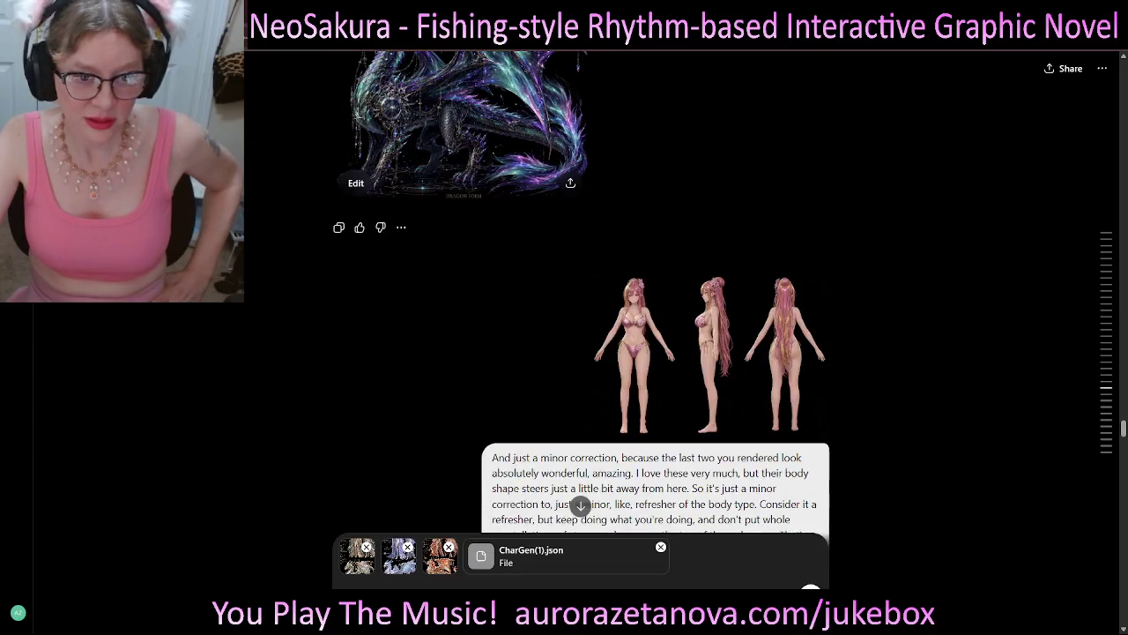
{"action": "scroll", "coordinate": [581, 290], "scroll_direction": "up", "scroll_amount": 3}
{"action": "scroll", "coordinate": [582, 291], "scroll_direction": "up", "scroll_amount": 3}
{"action": "scroll", "coordinate": [582, 291], "scroll_direction": "up", "scroll_amount": 3}
{"action": "scroll", "coordinate": [582, 291], "scroll_direction": "up", "scroll_amount": 3}
{"action": "scroll", "coordinate": [582, 290], "scroll_direction": "up", "scroll_amount": 2}
{"action": "scroll", "coordinate": [582, 291], "scroll_direction": "up", "scroll_amount": 3}
{"action": "scroll", "coordinate": [582, 291], "scroll_direction": "up", "scroll_amount": 3}
{"action": "scroll", "coordinate": [582, 291], "scroll_direction": "up", "scroll_amount": 3}
{"action": "scroll", "coordinate": [582, 291], "scroll_direction": "up", "scroll_amount": 3}
{"action": "scroll", "coordinate": [581, 291], "scroll_direction": "up", "scroll_amount": 3}
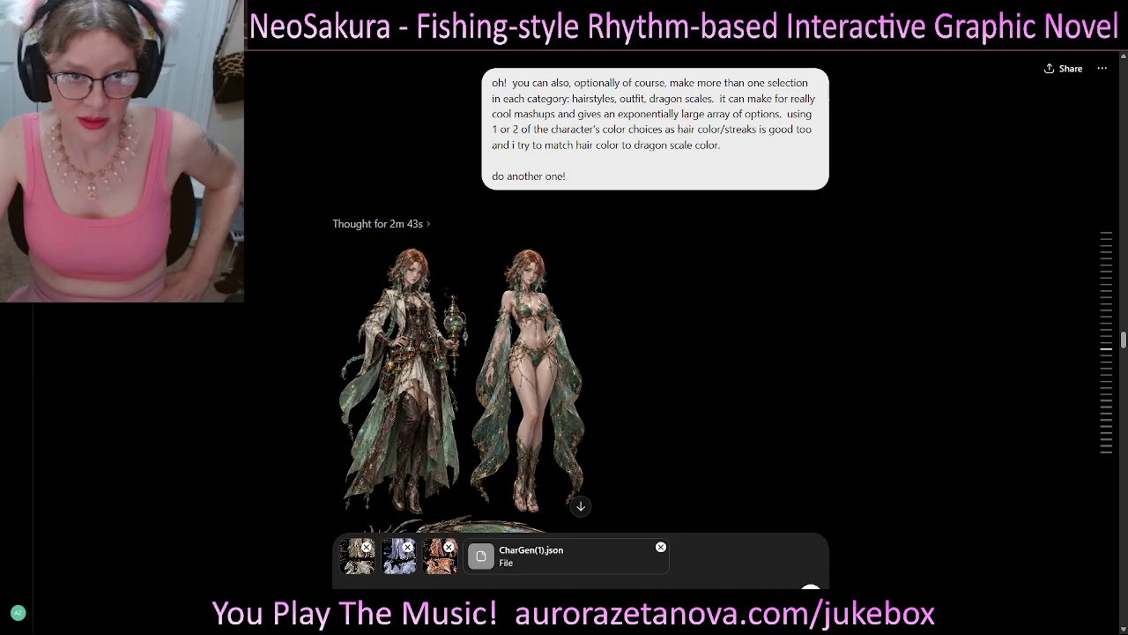
{"action": "scroll", "coordinate": [582, 291], "scroll_direction": "up", "scroll_amount": 3}
{"action": "scroll", "coordinate": [582, 291], "scroll_direction": "up", "scroll_amount": 3}
{"action": "scroll", "coordinate": [582, 290], "scroll_direction": "up", "scroll_amount": 3}
{"action": "scroll", "coordinate": [582, 291], "scroll_direction": "up", "scroll_amount": 3}
{"action": "scroll", "coordinate": [582, 291], "scroll_direction": "up", "scroll_amount": 3}
{"action": "scroll", "coordinate": [582, 291], "scroll_direction": "up", "scroll_amount": 3}
{"action": "scroll", "coordinate": [582, 291], "scroll_direction": "up", "scroll_amount": 3}
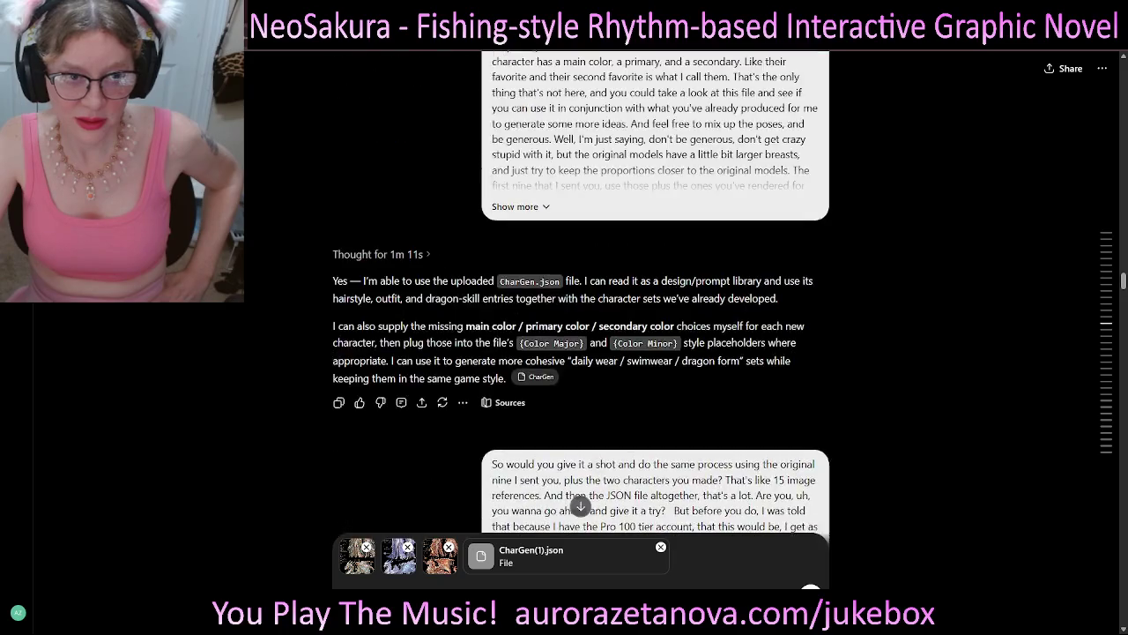
{"action": "scroll", "coordinate": [582, 291], "scroll_direction": "up", "scroll_amount": 3}
{"action": "scroll", "coordinate": [581, 290], "scroll_direction": "up", "scroll_amount": 3}
{"action": "scroll", "coordinate": [582, 291], "scroll_direction": "up", "scroll_amount": 3}
{"action": "scroll", "coordinate": [581, 291], "scroll_direction": "up", "scroll_amount": 3}
{"action": "scroll", "coordinate": [582, 291], "scroll_direction": "up", "scroll_amount": 2}
{"action": "scroll", "coordinate": [582, 291], "scroll_direction": "up", "scroll_amount": 2}
{"action": "scroll", "coordinate": [582, 291], "scroll_direction": "up", "scroll_amount": 2}
{"action": "scroll", "coordinate": [581, 291], "scroll_direction": "down", "scroll_amount": 1}
{"action": "scroll", "coordinate": [582, 291], "scroll_direction": "up", "scroll_amount": 4}
{"action": "scroll", "coordinate": [582, 291], "scroll_direction": "up", "scroll_amount": 3}
{"action": "scroll", "coordinate": [582, 291], "scroll_direction": "up", "scroll_amount": 3}
{"action": "scroll", "coordinate": [582, 291], "scroll_direction": "up", "scroll_amount": 3}
{"action": "scroll", "coordinate": [582, 291], "scroll_direction": "up", "scroll_amount": 1}
{"action": "scroll", "coordinate": [582, 290], "scroll_direction": "up", "scroll_amount": 3}
{"action": "scroll", "coordinate": [582, 291], "scroll_direction": "up", "scroll_amount": 2}
{"action": "scroll", "coordinate": [582, 291], "scroll_direction": "up", "scroll_amount": 3}
{"action": "scroll", "coordinate": [582, 290], "scroll_direction": "up", "scroll_amount": 3}
{"action": "scroll", "coordinate": [582, 291], "scroll_direction": "up", "scroll_amount": 2}
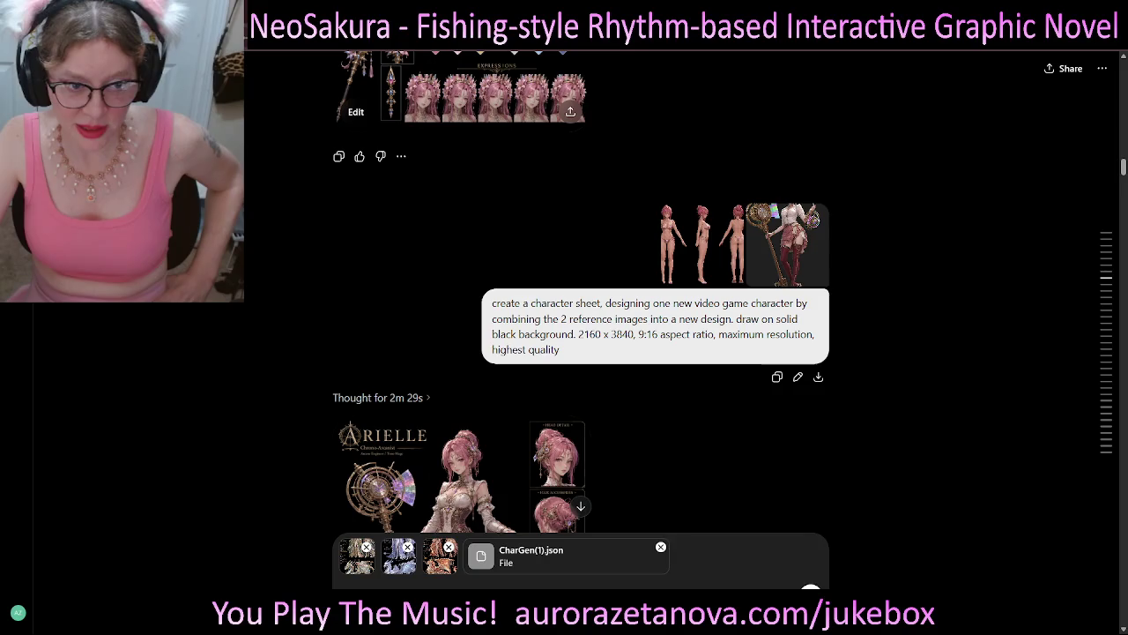
{"action": "left_click_drag", "start_coordinate": [492, 302], "coordinate": [561, 351]}
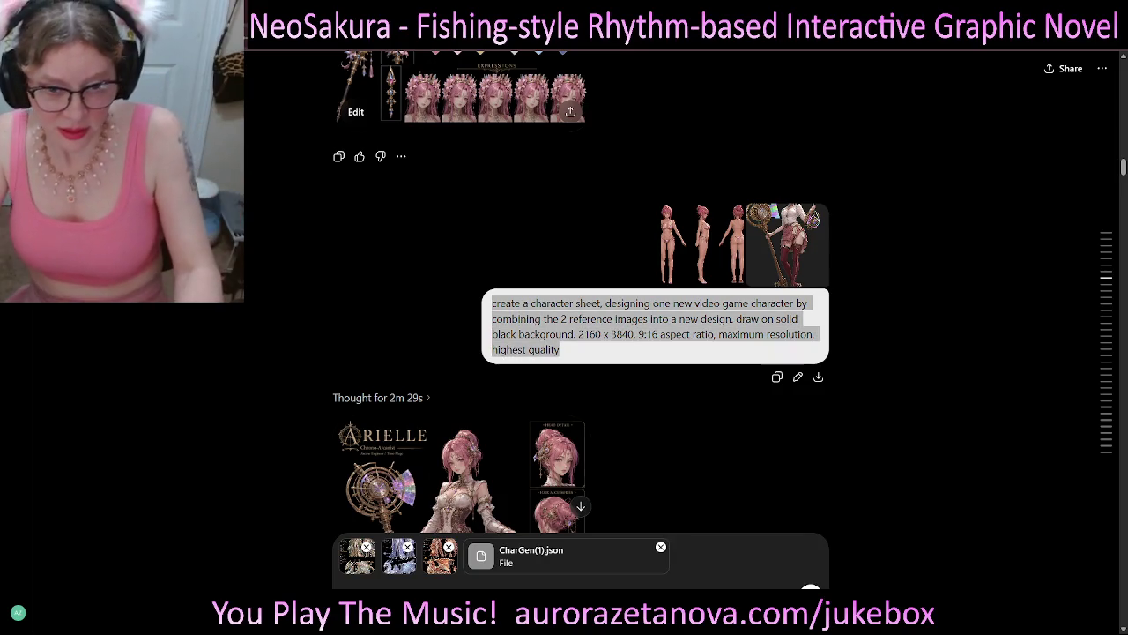
- Copy the old 'create a character sheet' prompt into the new draft and adjust its punctuation
{"action": "left_click", "coordinate": [776, 376]}
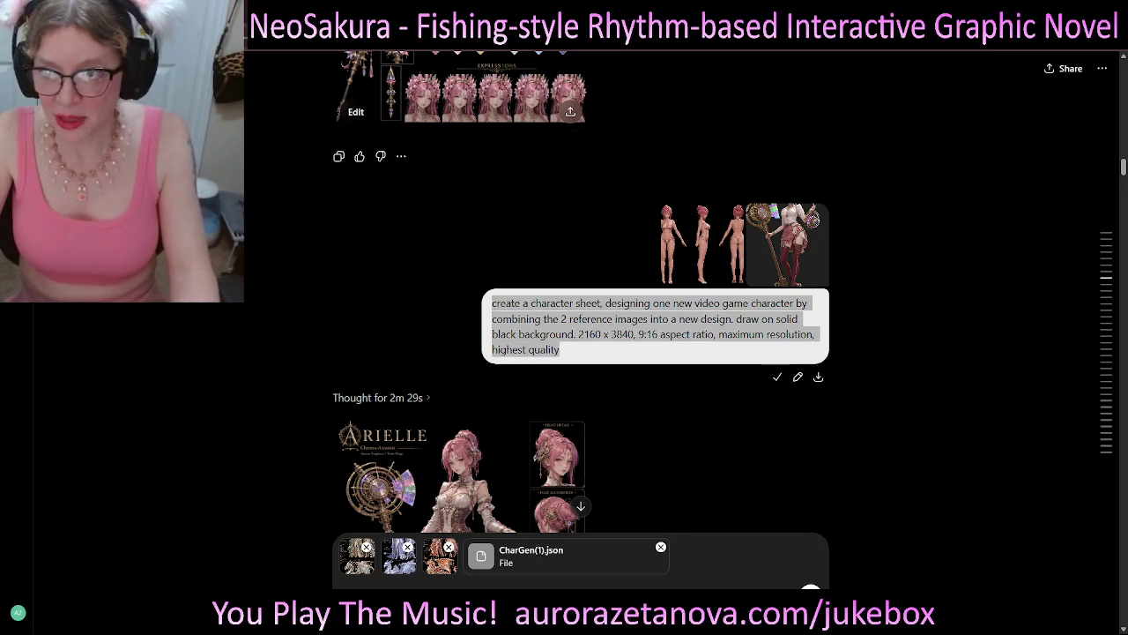
{"action": "left_click", "coordinate": [581, 506]}
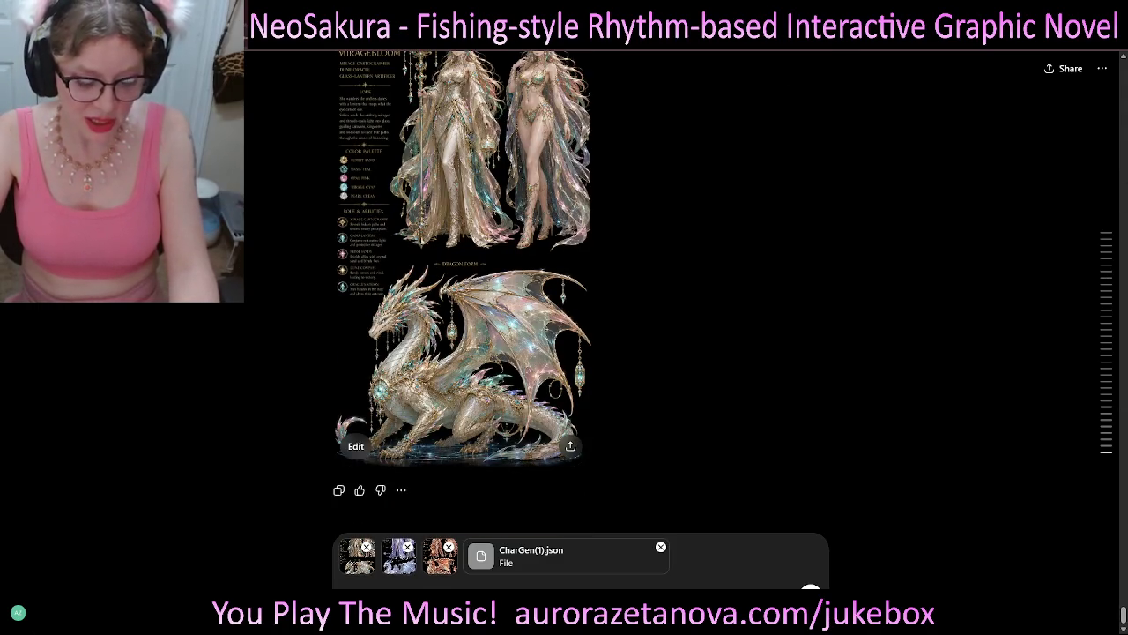
{"action": "key", "text": "ctrl+v"}
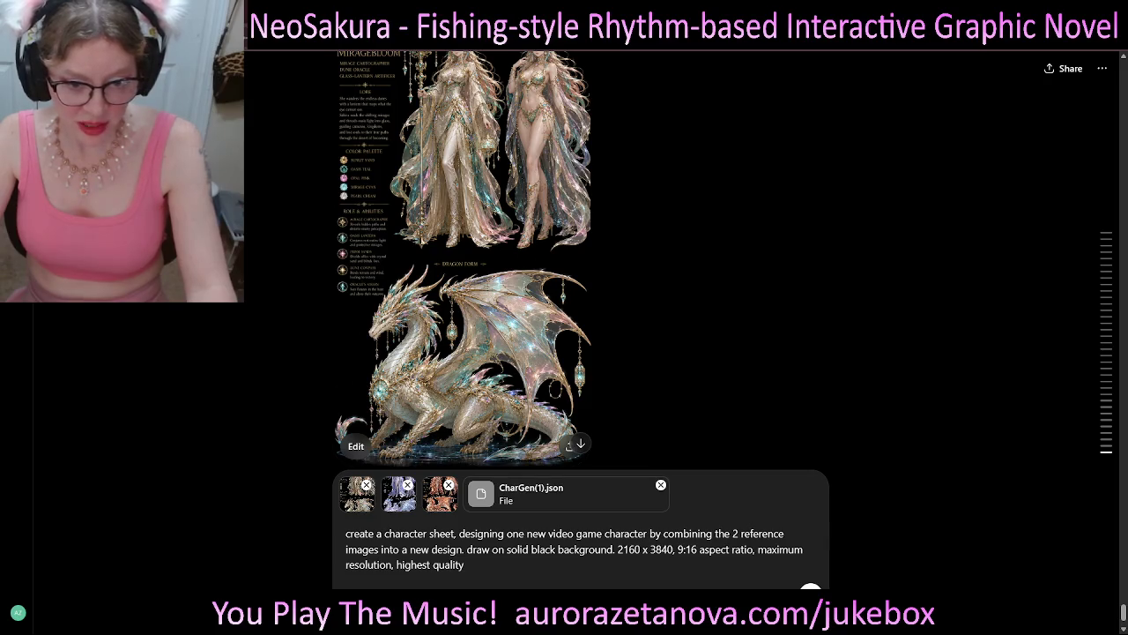
{"action": "type", "text": ","}
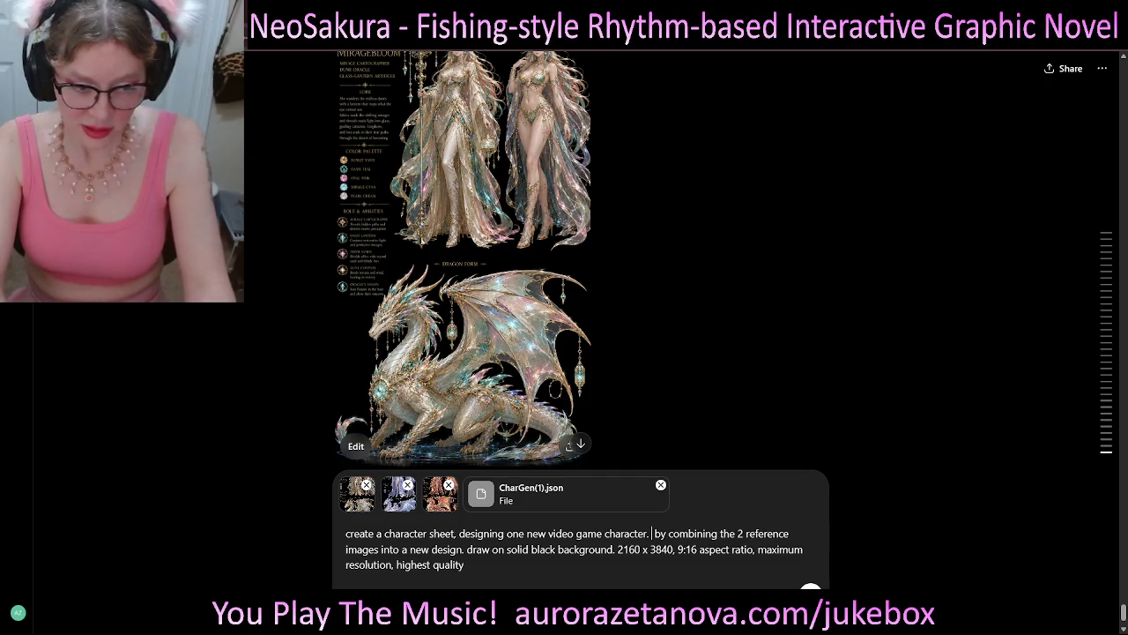
- Extend the request: she needs daily wear, swimwear, and dragon form
{"action": "key", "text": "BackSpace"}
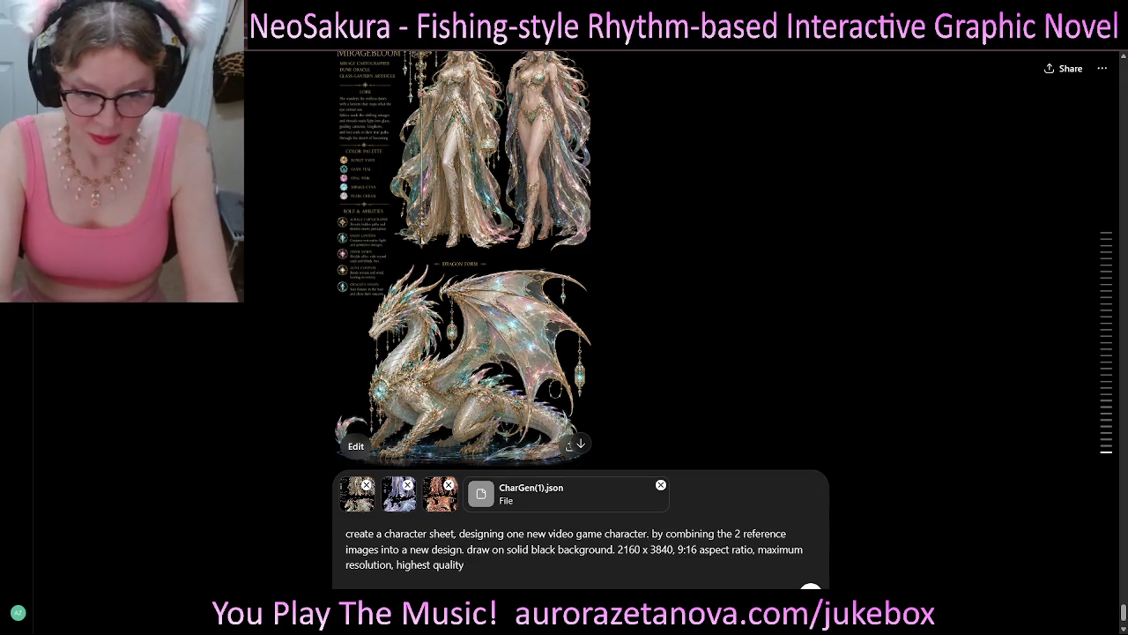
{"action": "key", "text": "BackSpace"}
{"action": "key", "text": "BackSpace"}
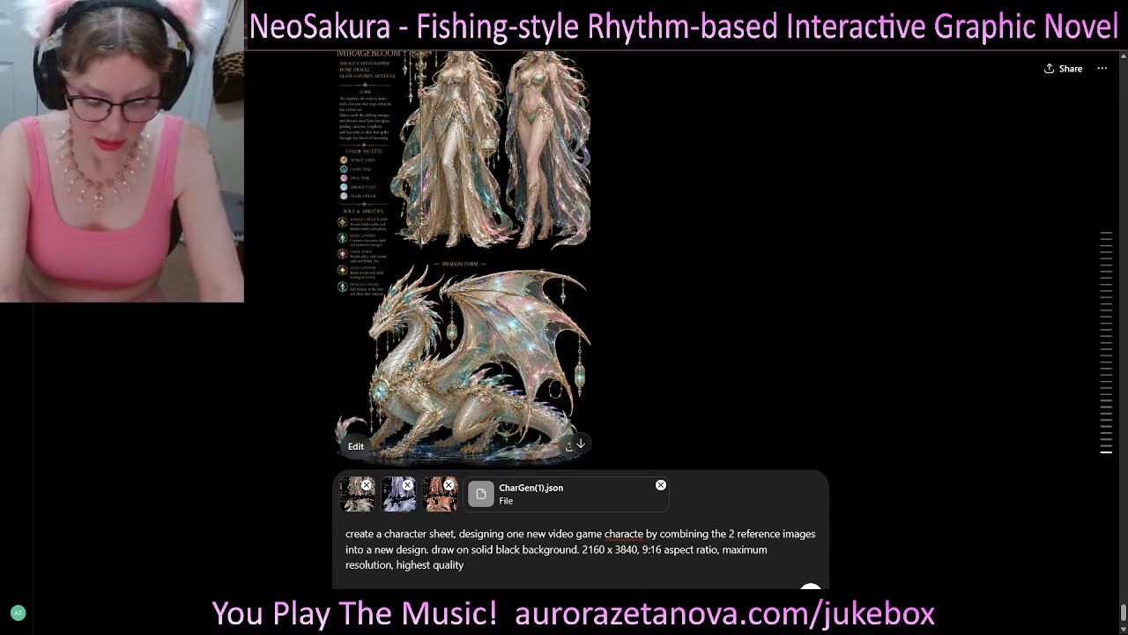
{"action": "type", "text": "r. "}
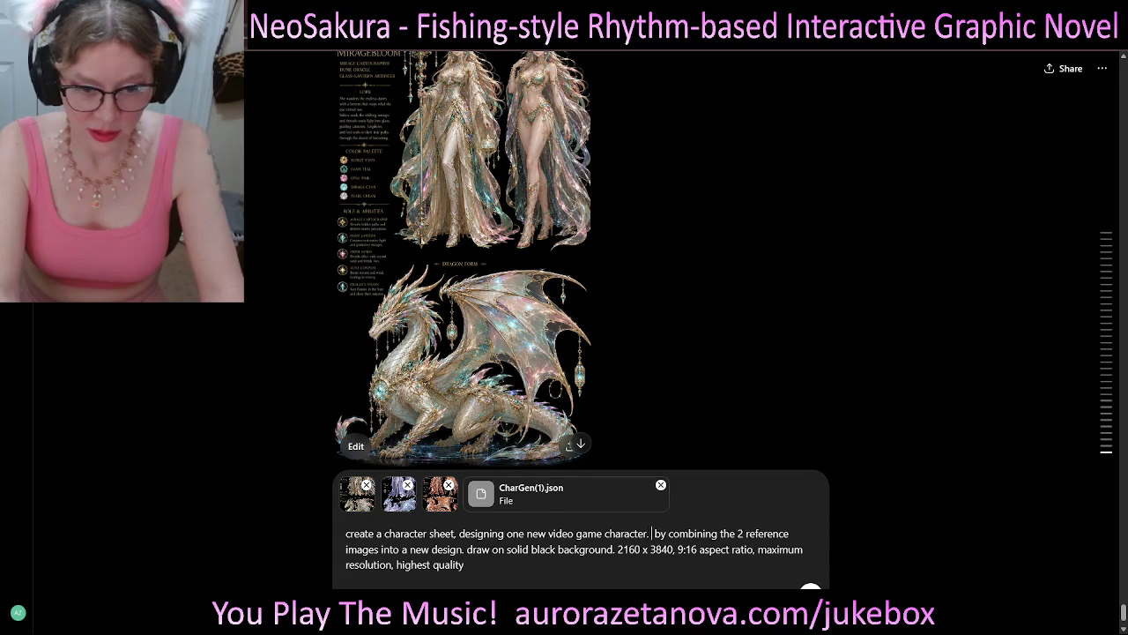
{"action": "type", "text": "she ne"}
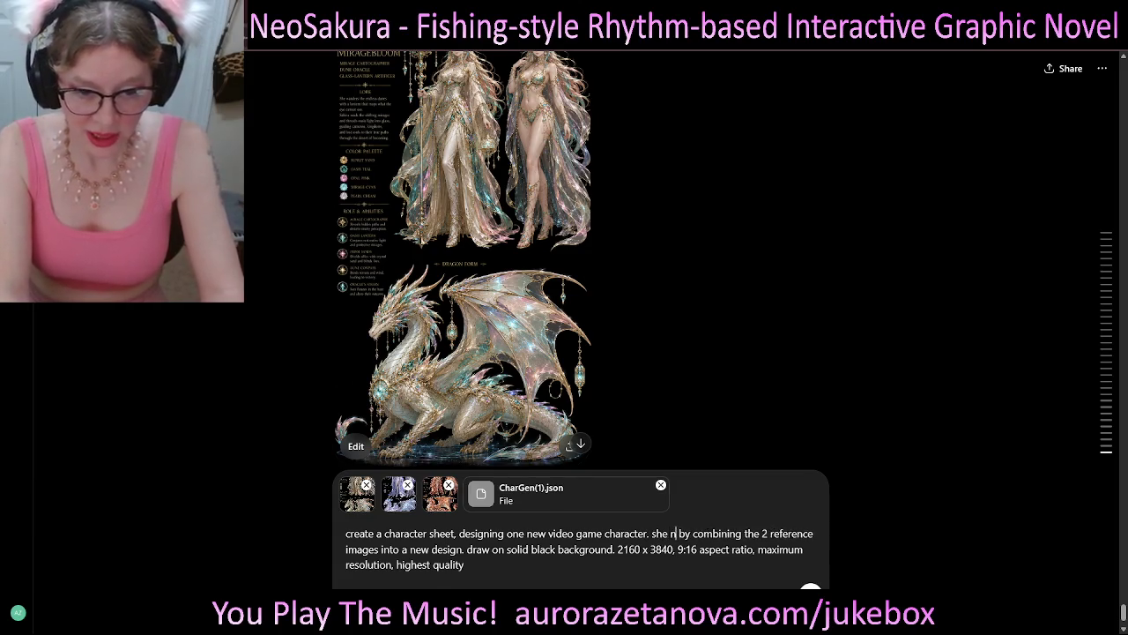
{"action": "type", "text": "eds daily wear"}
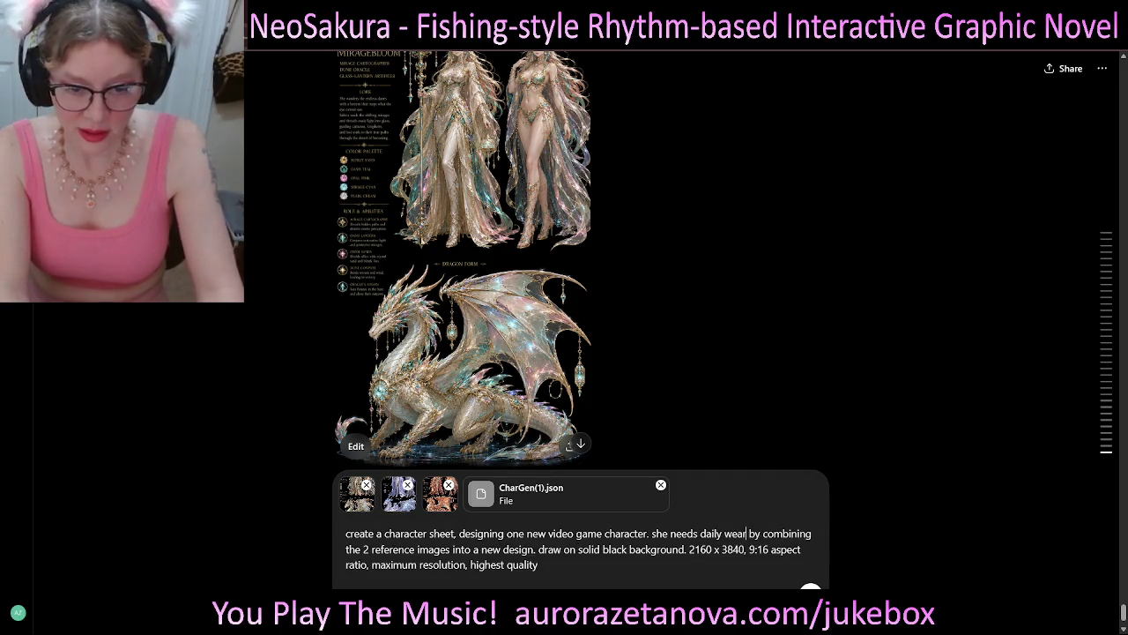
{"action": "type", "text": ", si"}
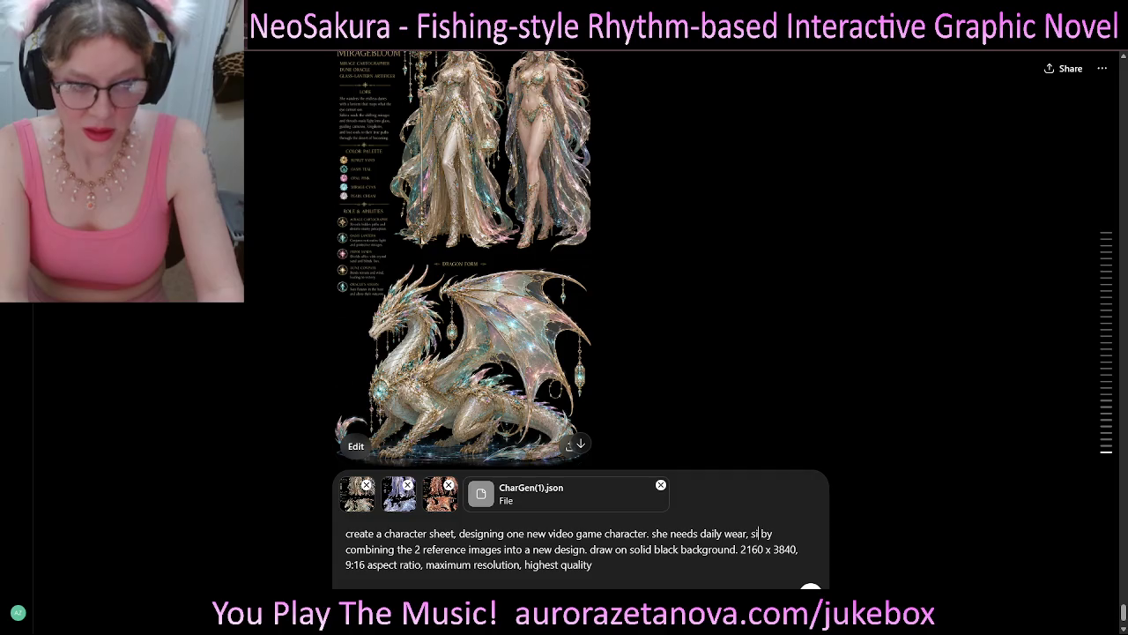
{"action": "scroll", "coordinate": [463, 264], "scroll_direction": "up", "scroll_amount": 1}
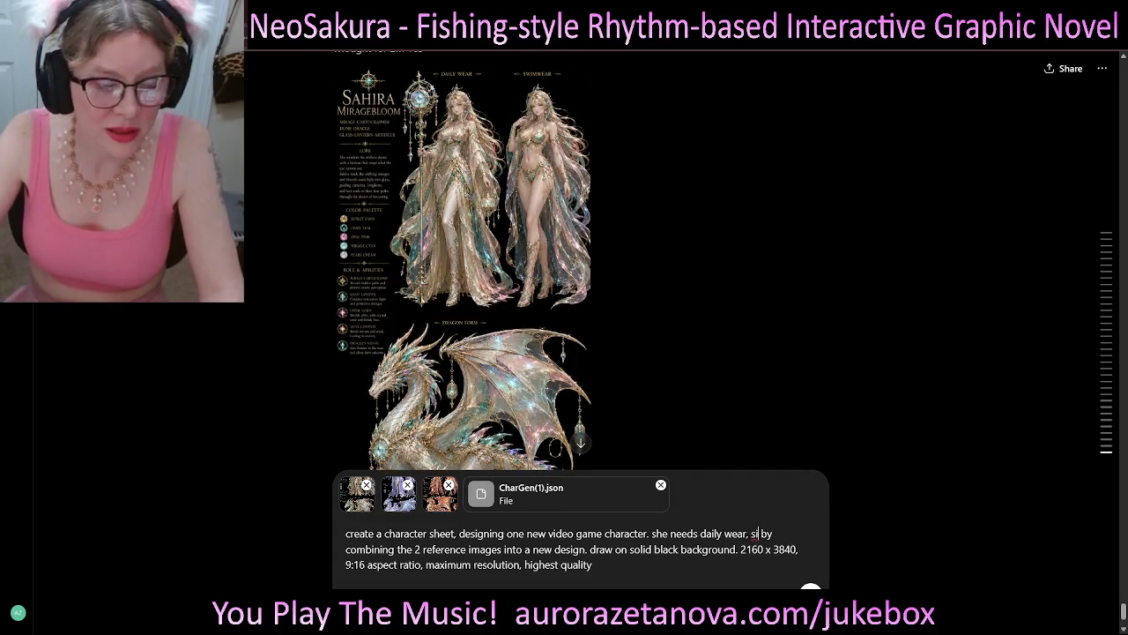
{"action": "type", "text": "wi"}
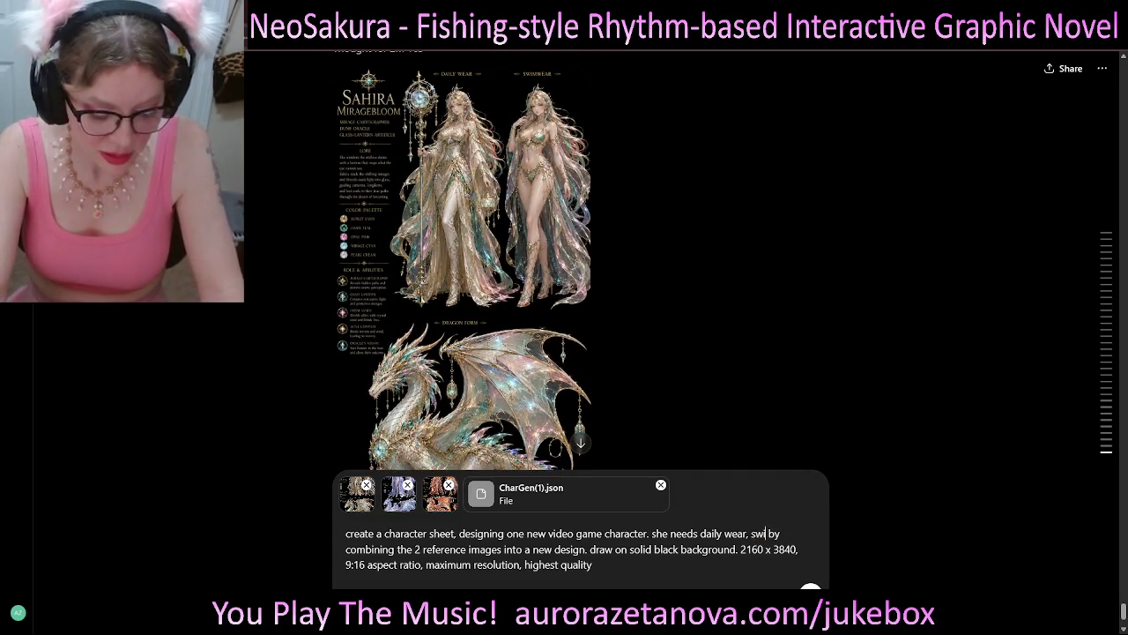
{"action": "type", "text": "mwear"}
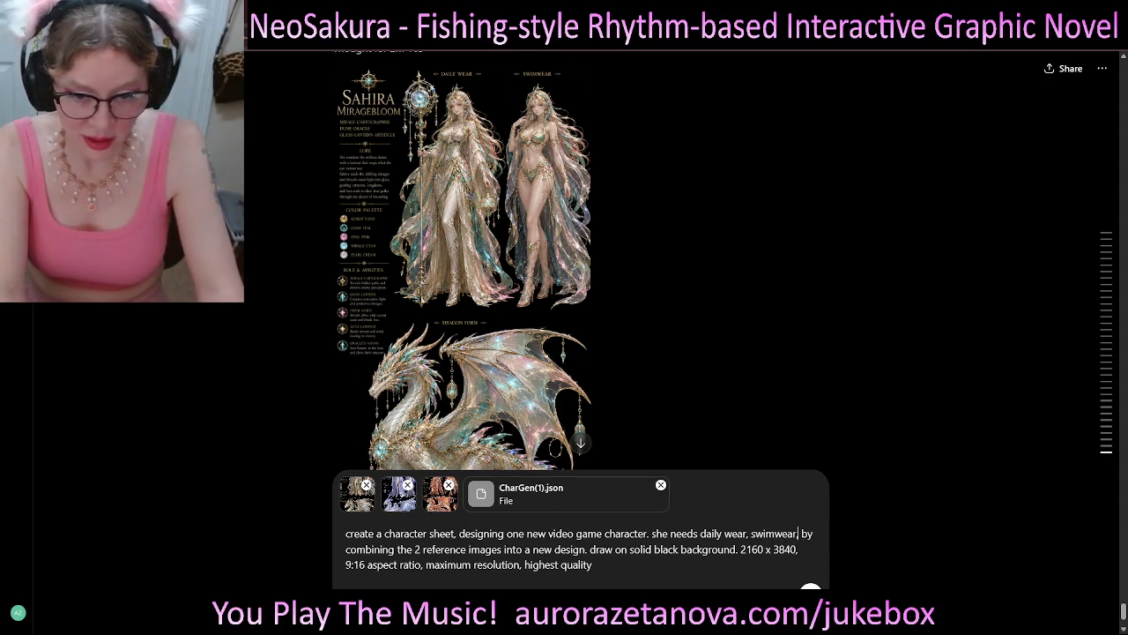
{"action": "type", "text": ", and dra"}
{"action": "type", "text": "gon form by combining the 2 reference images into a new design. draw on solid black"}
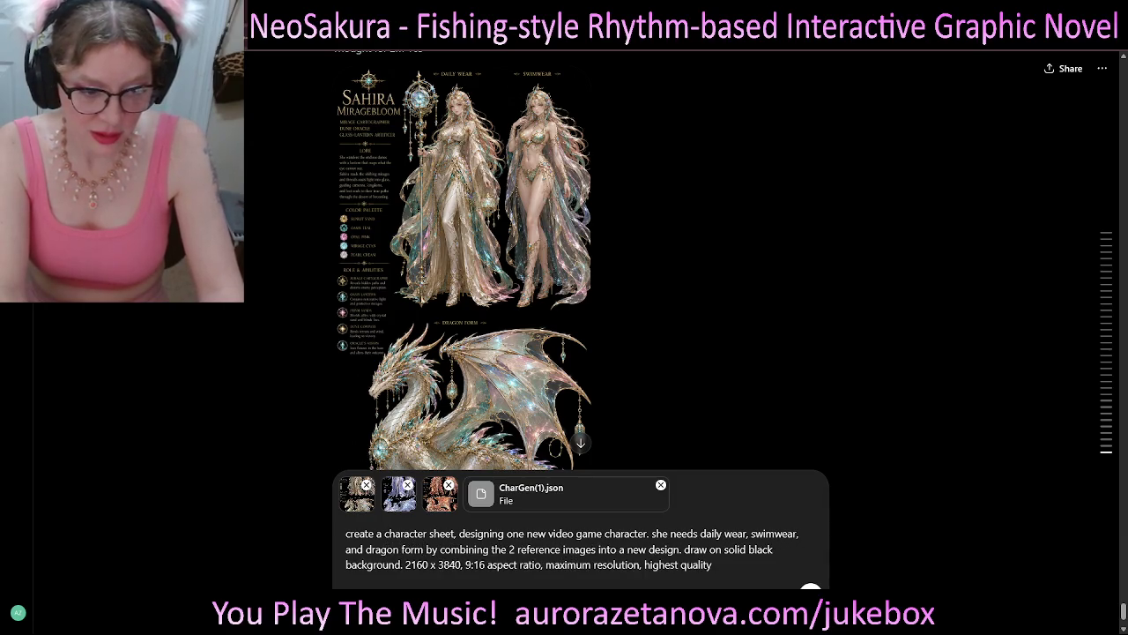
{"action": "type", "text": "."}
- Replace 'into a new design' with 'use the… for page layout and art style.'
{"action": "key", "text": "Delete"}
{"action": "key", "text": "Delete"}
{"action": "key", "text": "Delete"}
{"action": "key", "text": "Delete"}
{"action": "key", "text": "Delete"}
{"action": "key", "text": "Delete"}
{"action": "key", "text": "Delete"}
{"action": "key", "text": "Delete"}
{"action": "key", "text": "Delete"}
{"action": "key", "text": "Delete"}
{"action": "key", "text": "Delete"}
{"action": "key", "text": "Delete"}
{"action": "key", "text": "Delete"}
{"action": "key", "text": "Delete"}
{"action": "key", "text": "Delete"}
{"action": "key", "text": "Delete"}
{"action": "key", "text": "Delete"}
{"action": "key", "text": "Delete"}
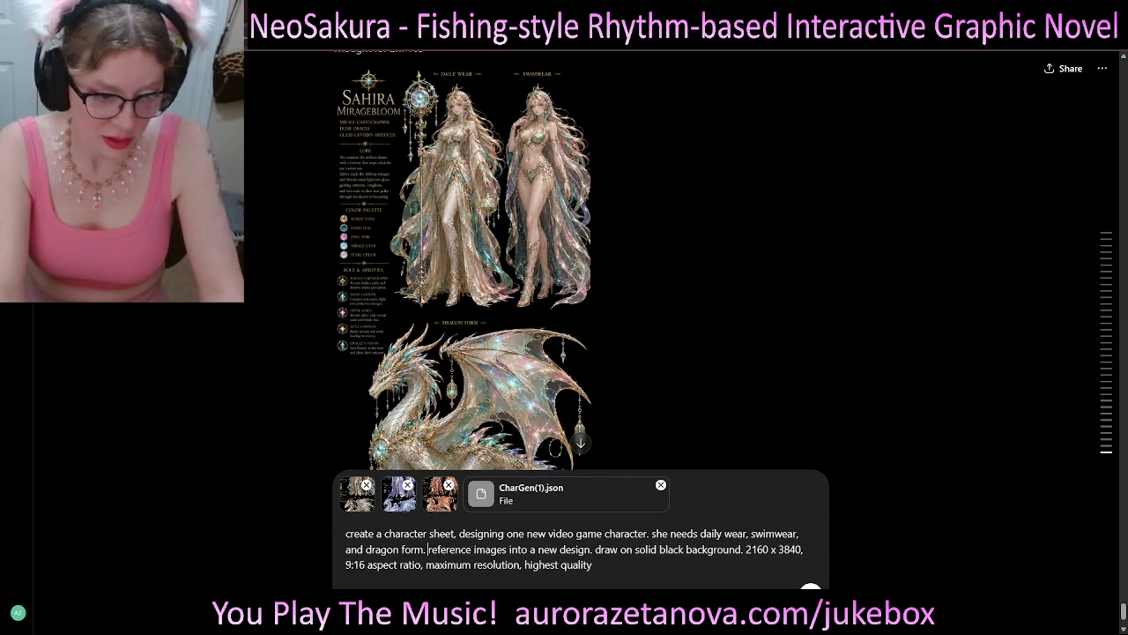
{"action": "type", "text": "use the"}
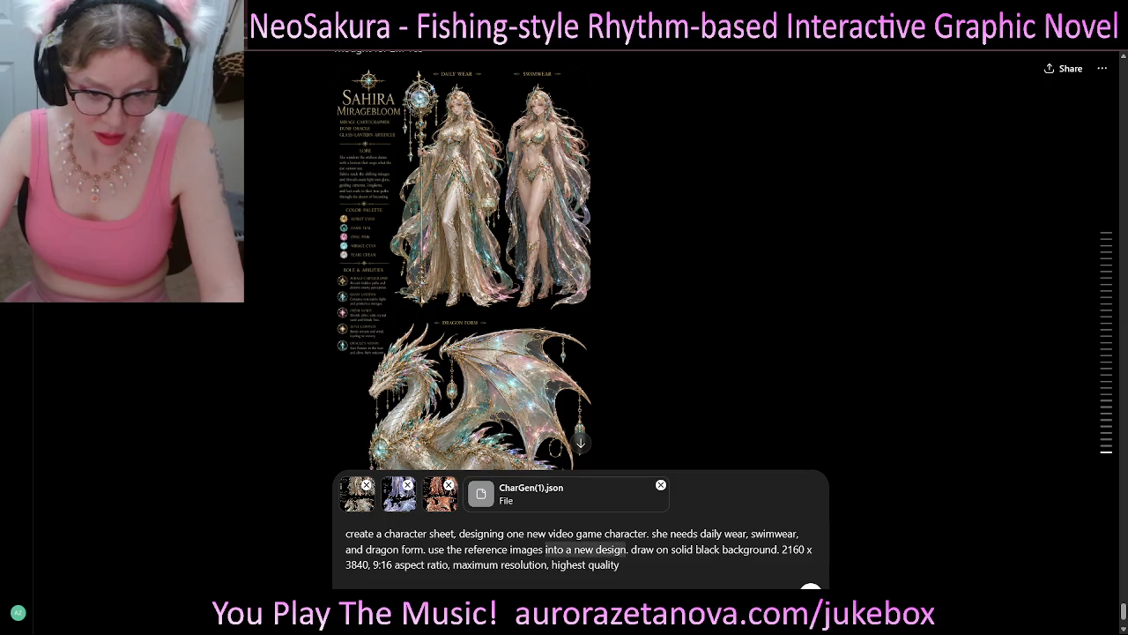
{"action": "key", "text": "BackSpace"}
{"action": "type", "text": "for lay"}
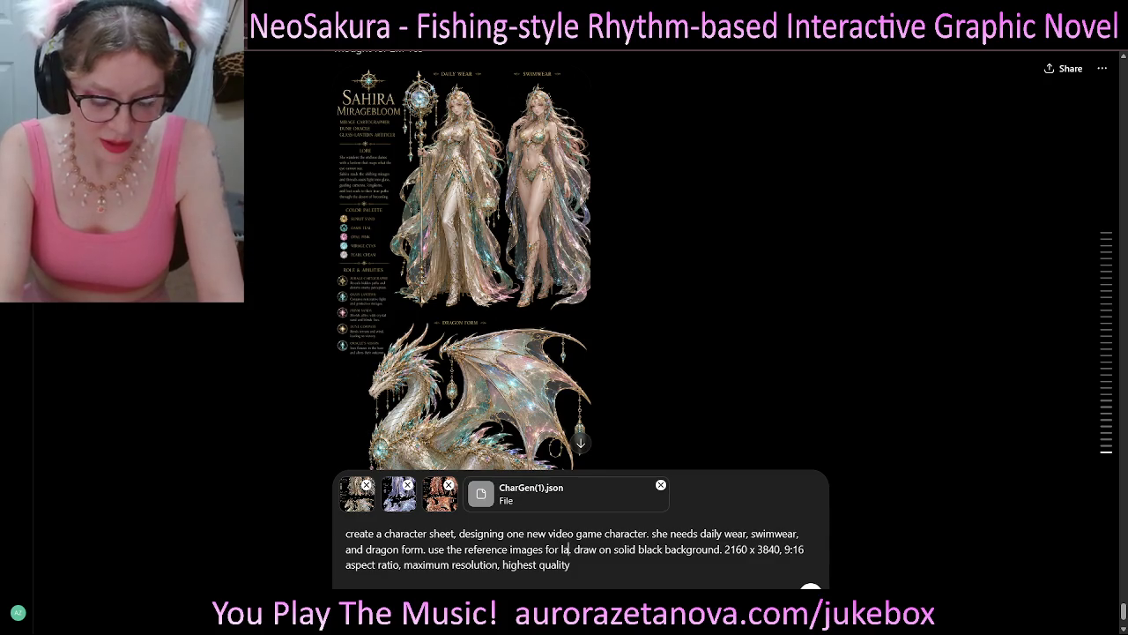
{"action": "type", "text": "out"}
{"action": "key", "text": "BackSpace"}
{"action": "key", "text": "BackSpace"}
{"action": "key", "text": "BackSpace"}
{"action": "key", "text": "BackSpace"}
{"action": "key", "text": "BackSpace"}
{"action": "key", "text": "BackSpace"}
{"action": "type", "text": "page layout and art style."}
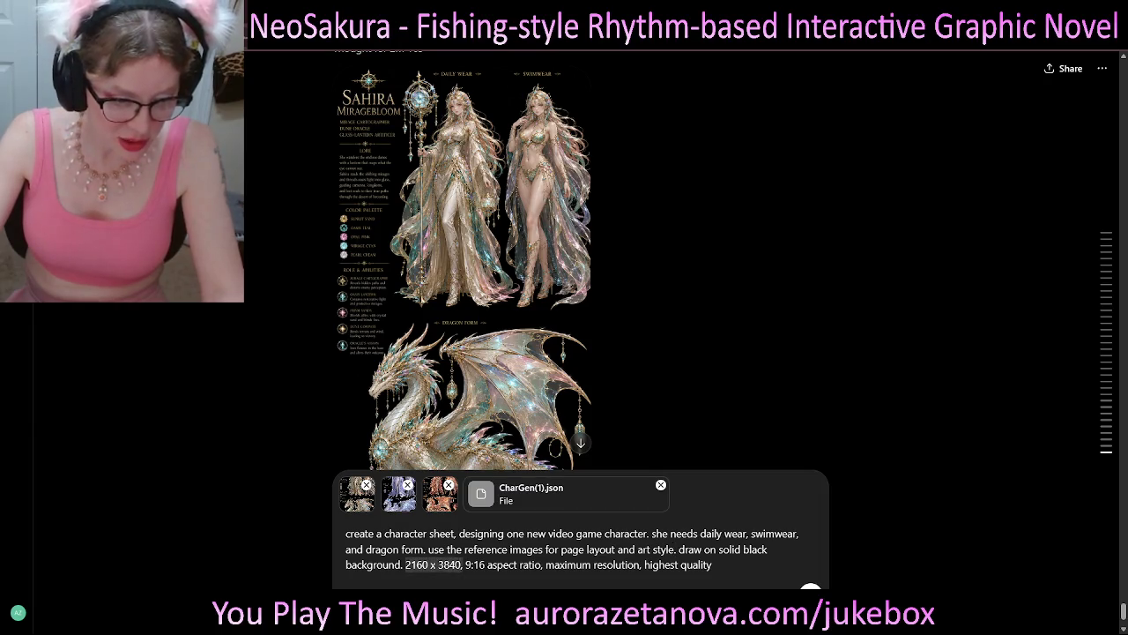
- Delete the 2160 x 3840 size and move the draw sentence to a new line
{"action": "key", "text": "BackSpace"}
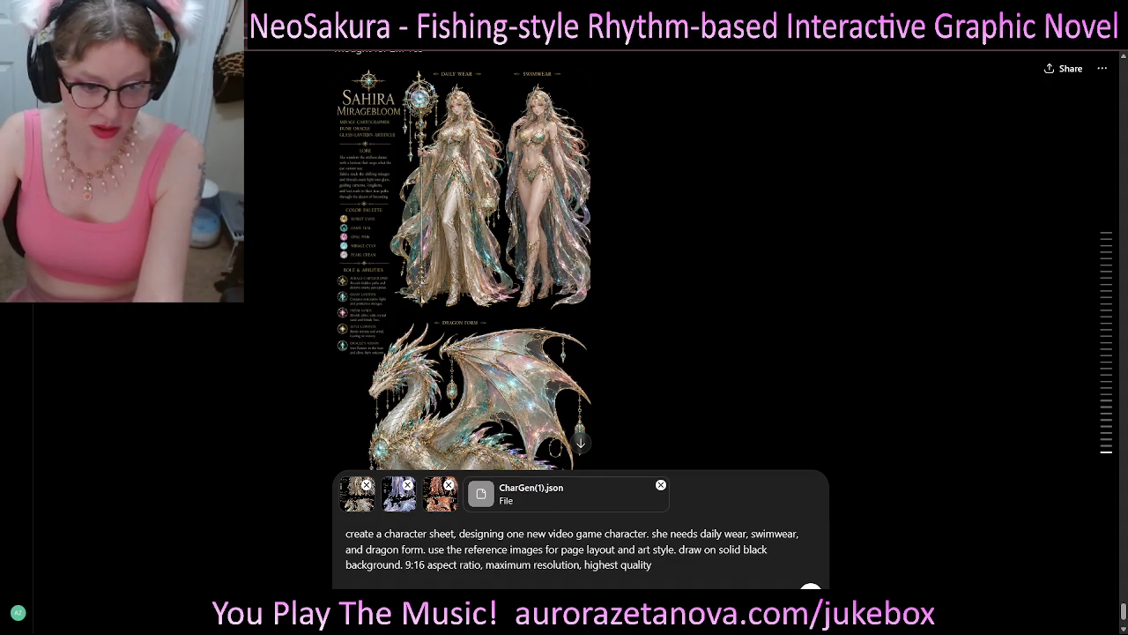
{"action": "key", "text": "ctrl+shift+Left"}
{"action": "key", "text": "ctrl+shift+Left"}
{"action": "key", "text": "ctrl+shift+Left"}
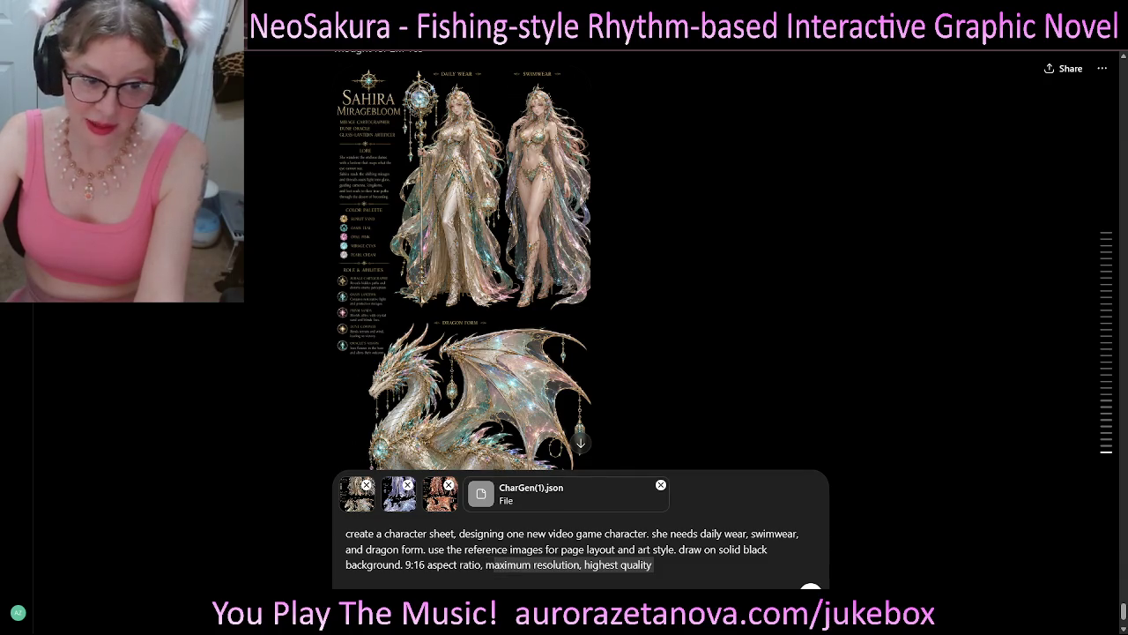
{"action": "key", "text": "Right"}
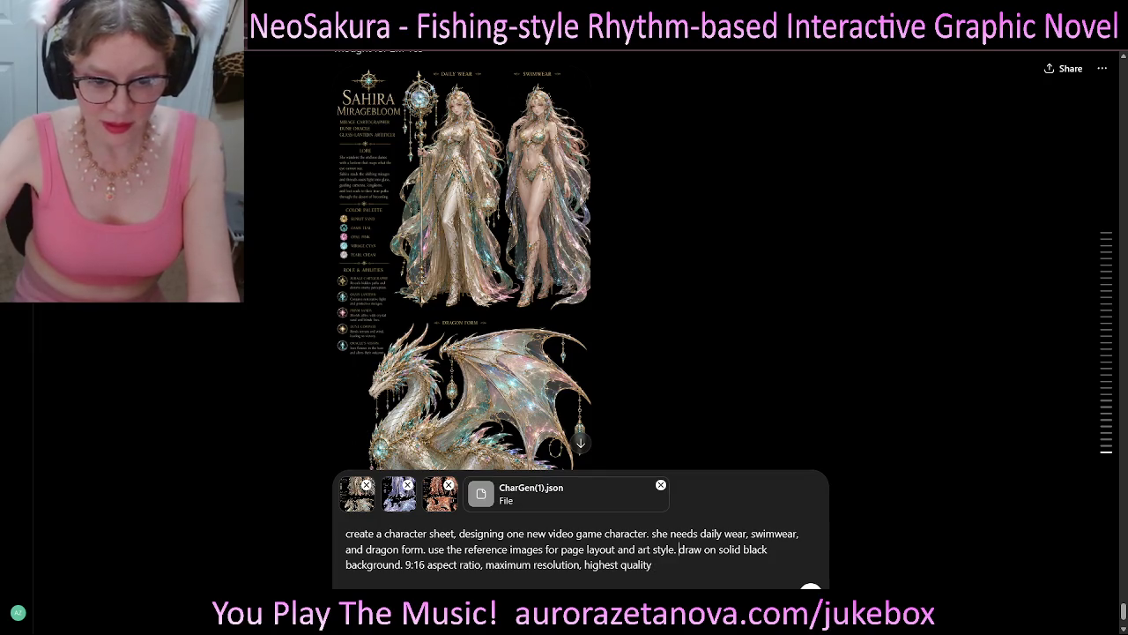
{"action": "key", "text": "shift+Return"}
- Separate the 'draw on solid black background' line and dictate the JSON category-options paragraph
{"action": "key", "text": "shift+Return"}
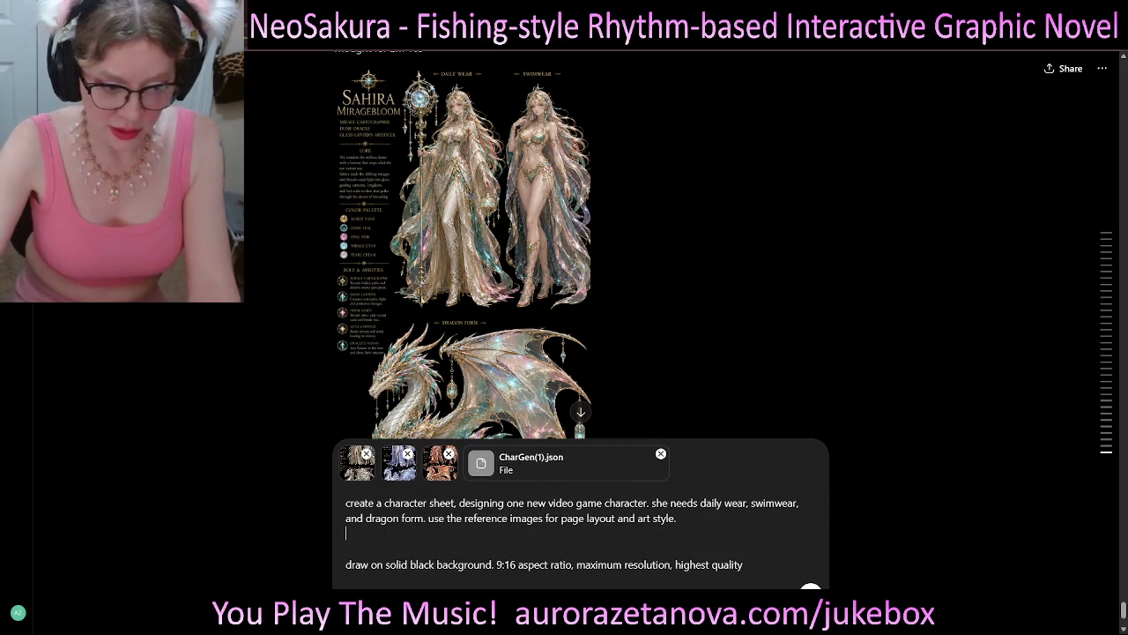
{"action": "key", "text": "shift+Return"}
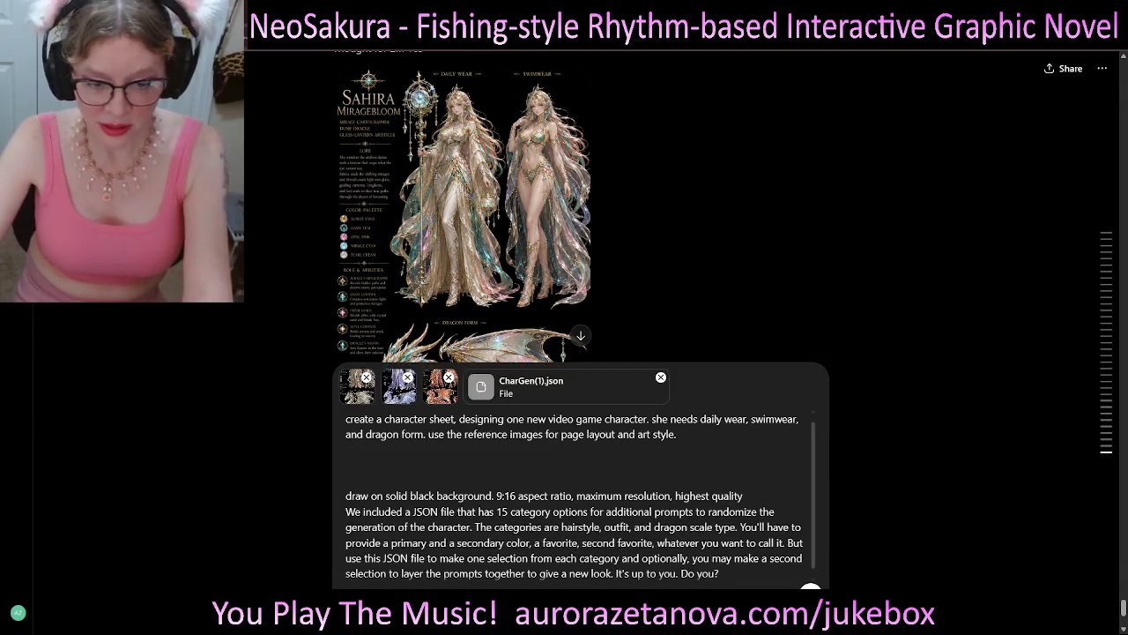
{"action": "scroll", "coordinate": [464, 202], "scroll_direction": "down", "scroll_amount": 3}
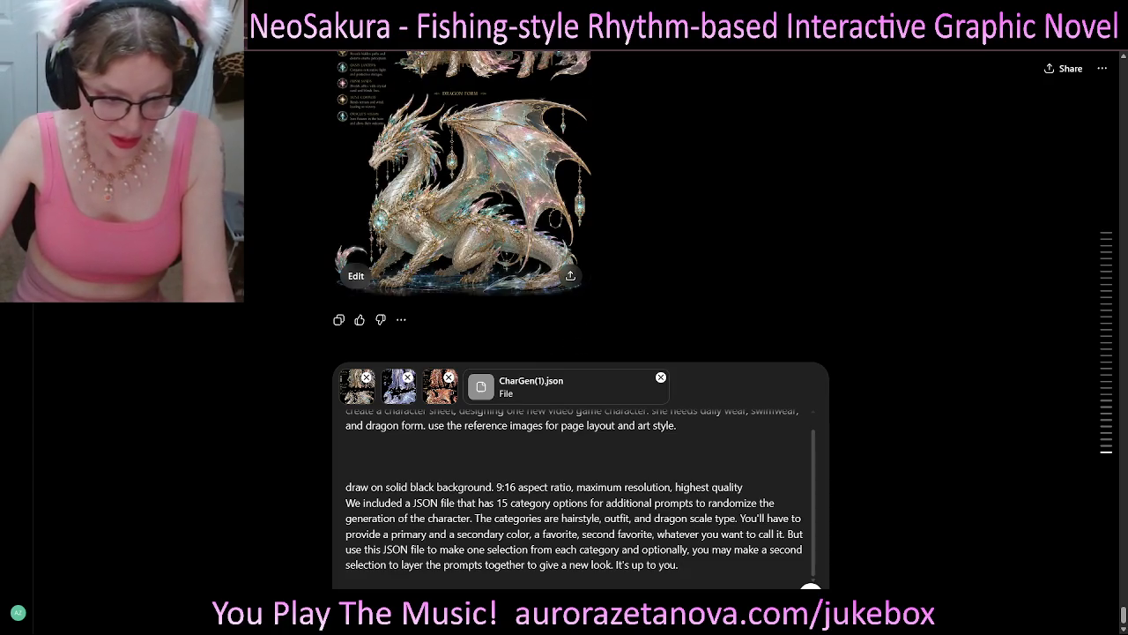
- Delete 'We' and move the JSON paragraph above the 'draw on' background line
{"action": "double_click", "coordinate": [354, 503]}
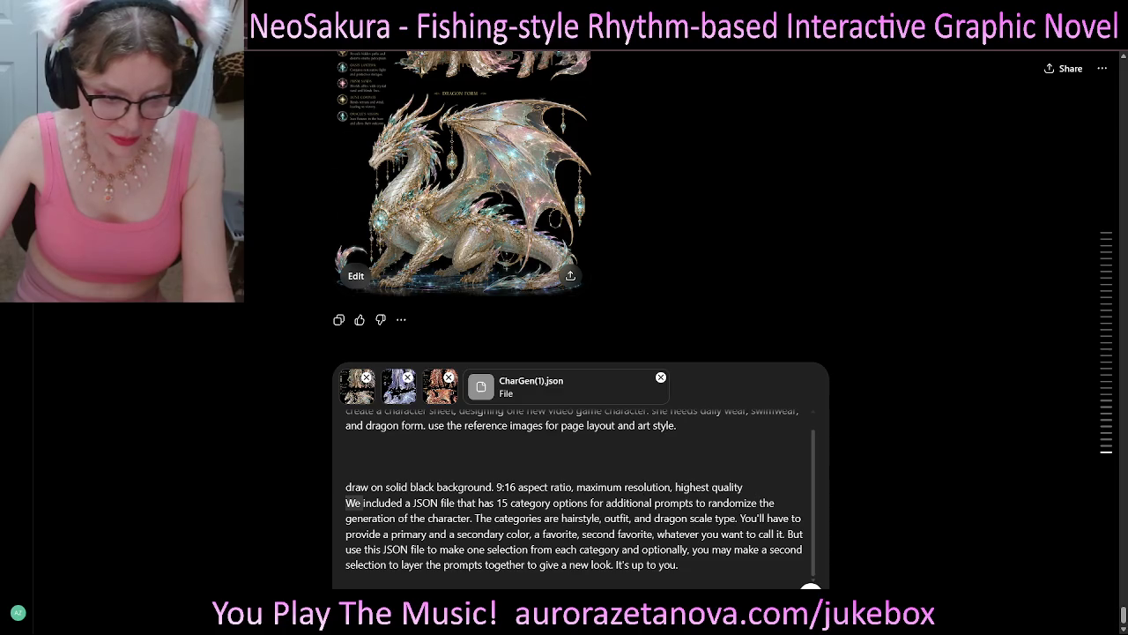
{"action": "key", "text": "BackSpace"}
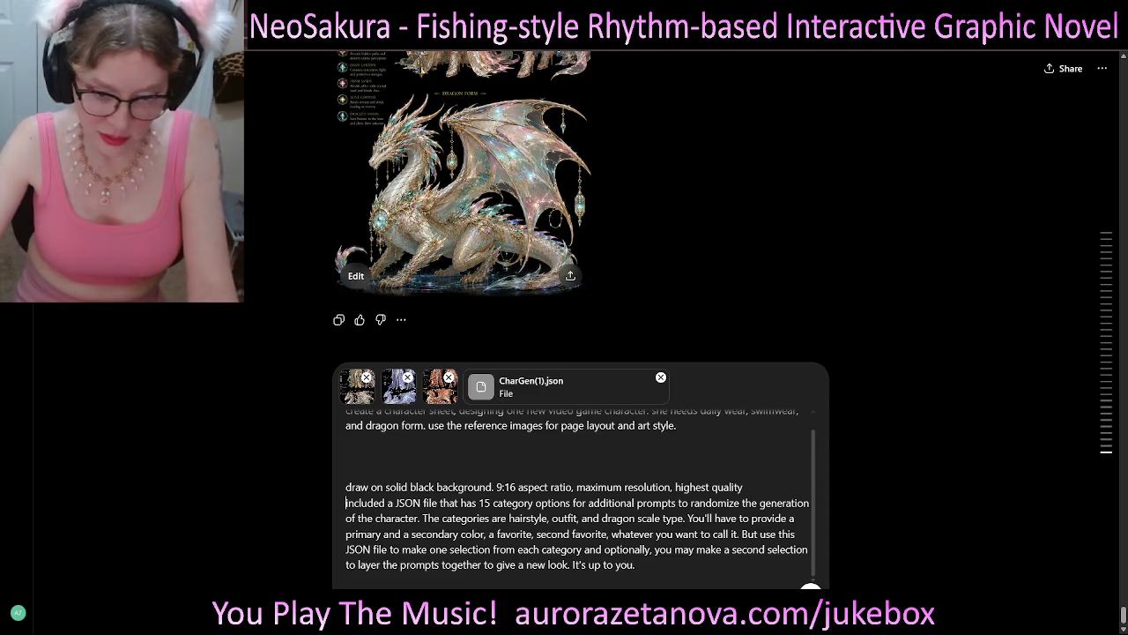
{"action": "key", "text": "ctrl+shift+End"}
{"action": "key", "text": "ctrl+c"}
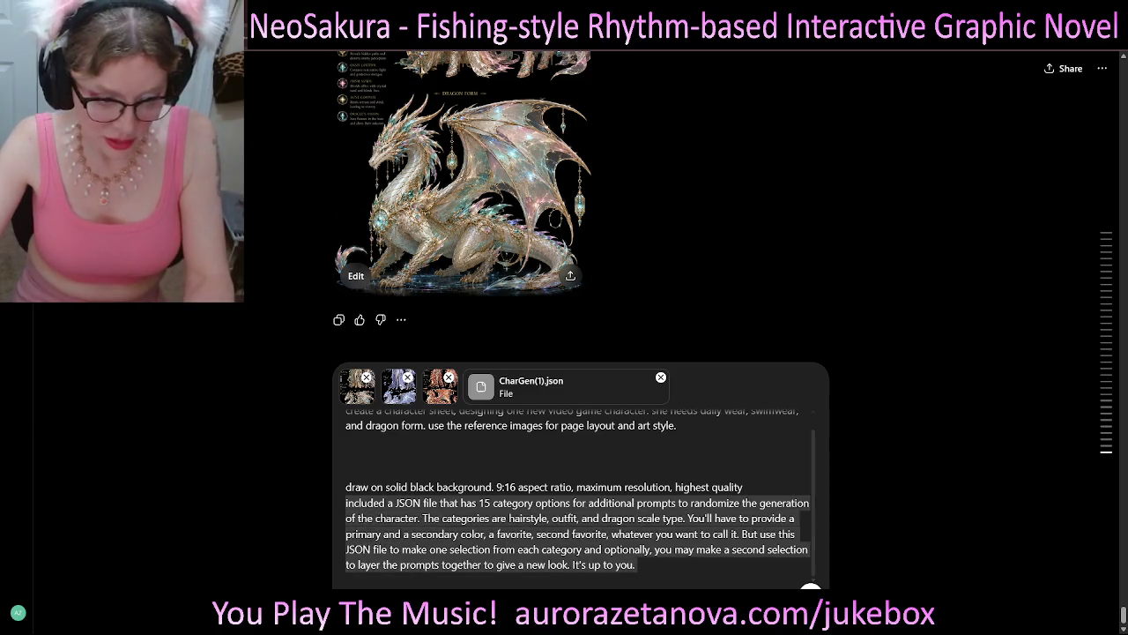
{"action": "key", "text": "BackSpace"}
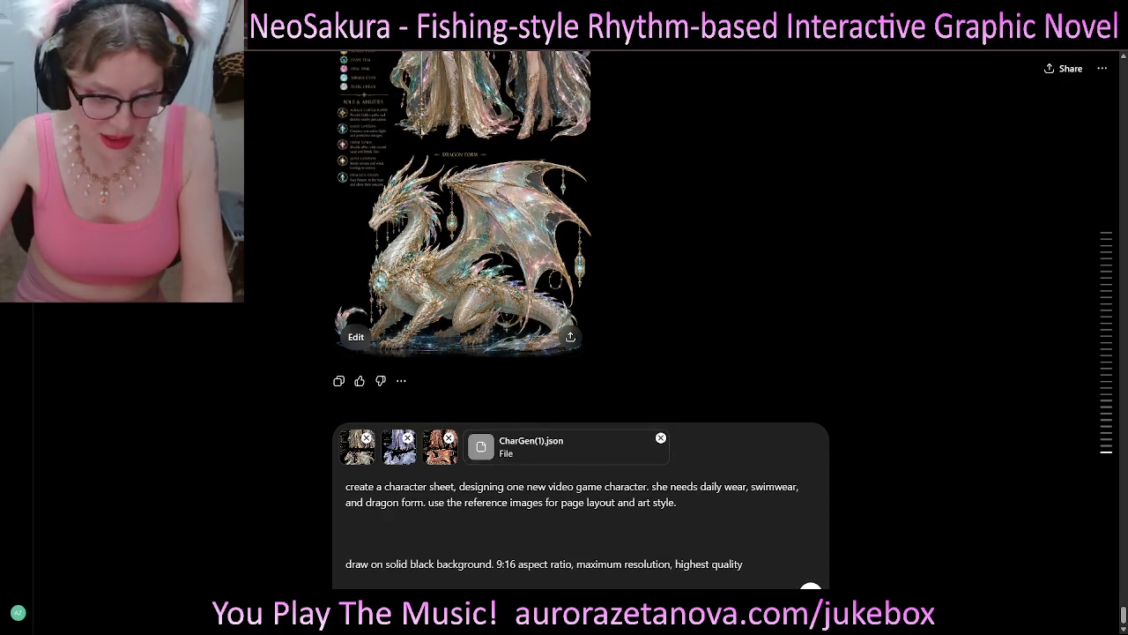
{"action": "key", "text": "ctrl+v"}
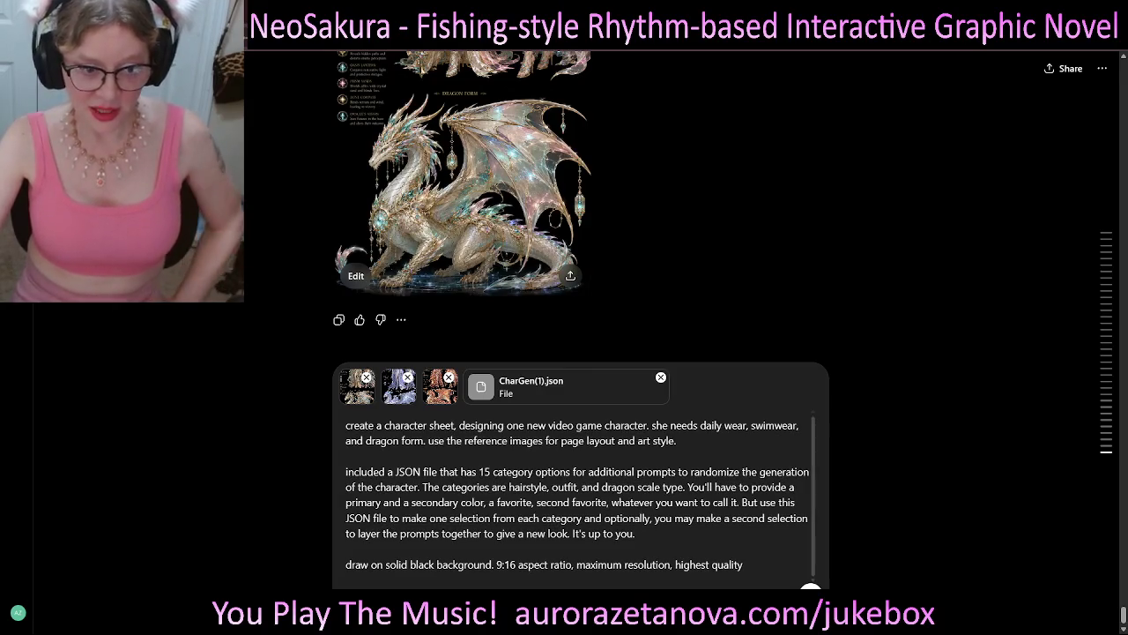
- Select the opening request, JSON paragraph end and final background line to check the new order
{"action": "left_click_drag", "start_coordinate": [677, 439], "coordinate": [346, 425]}
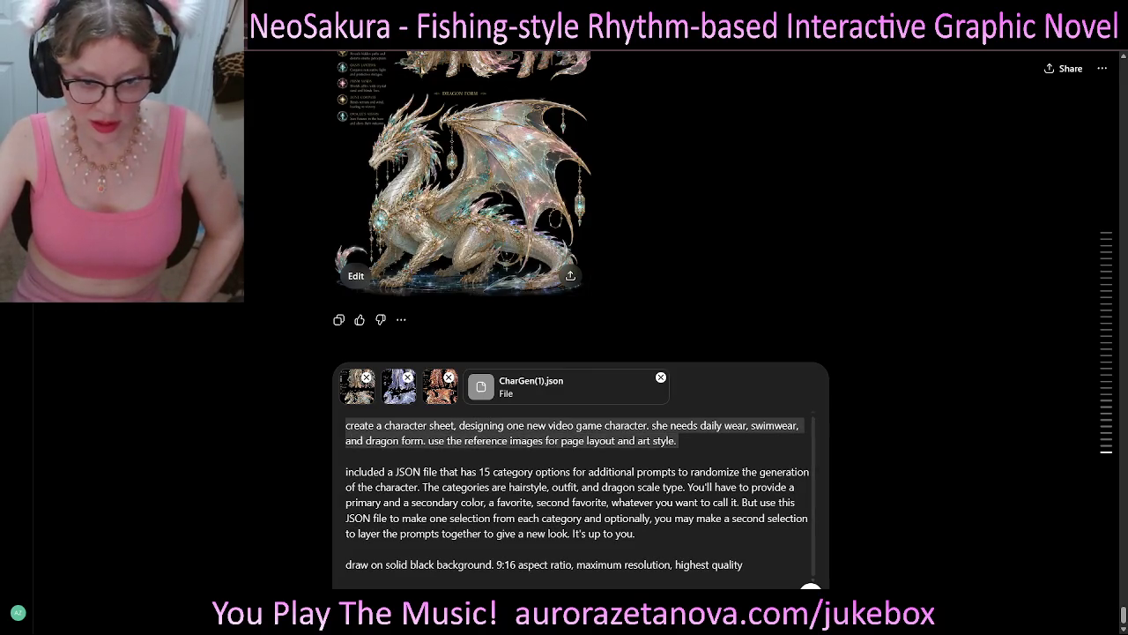
{"action": "mouse_move", "coordinate": [635, 534]}
{"action": "left_mouse_down"}
{"action": "mouse_move", "coordinate": [517, 520]}
{"action": "mouse_move", "coordinate": [345, 473]}
{"action": "left_mouse_up"}
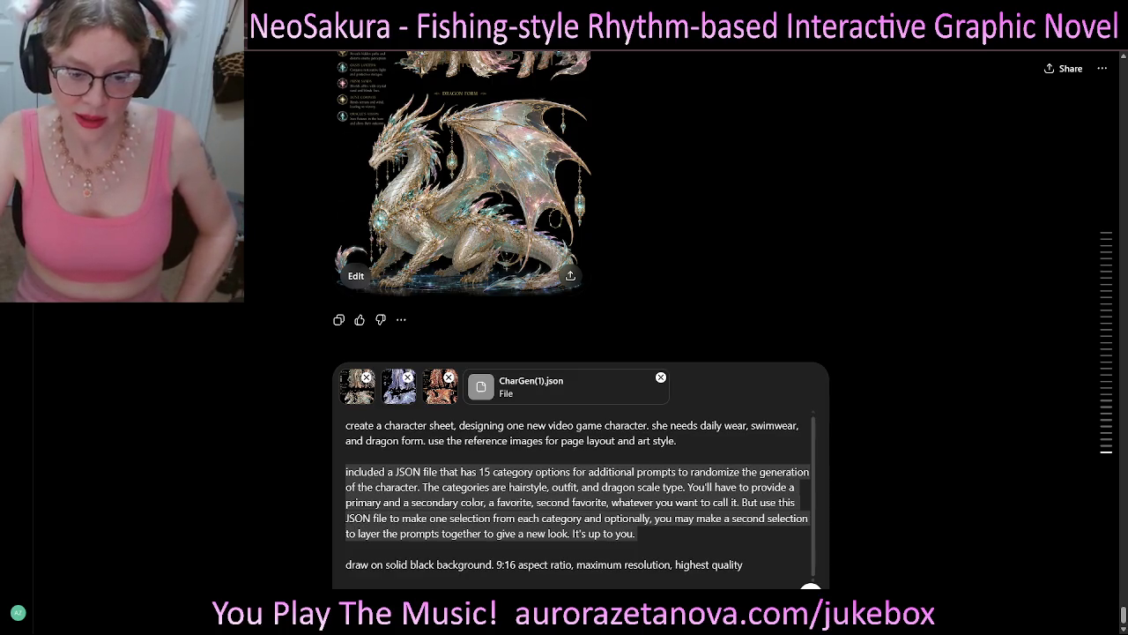
{"action": "left_click_drag", "start_coordinate": [744, 564], "coordinate": [346, 564]}
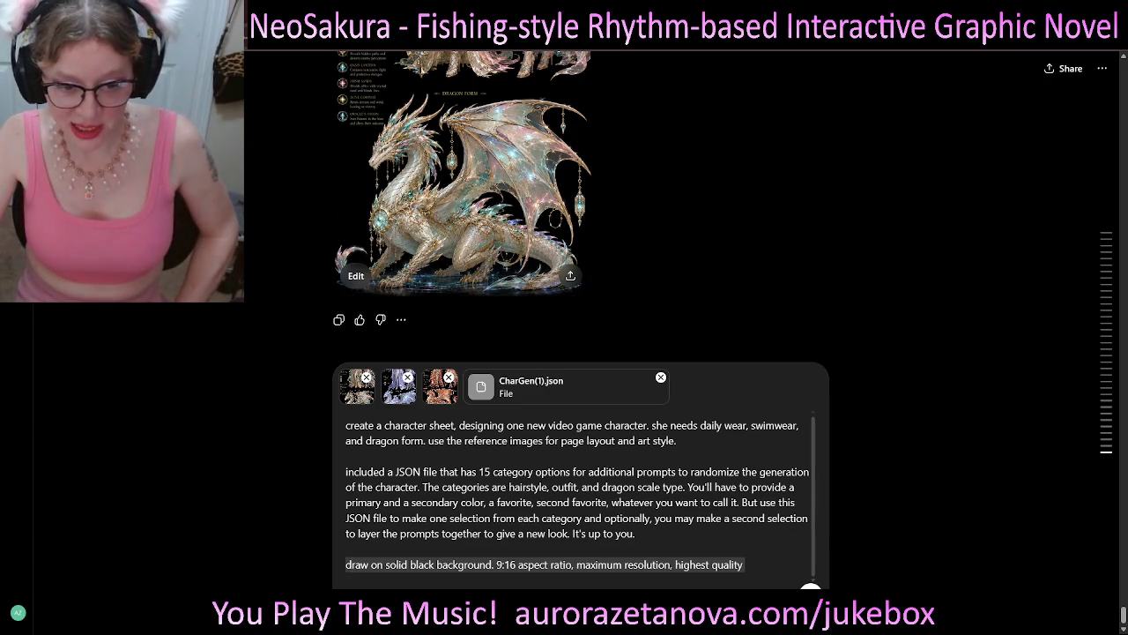
{"action": "left_click", "coordinate": [745, 564]}
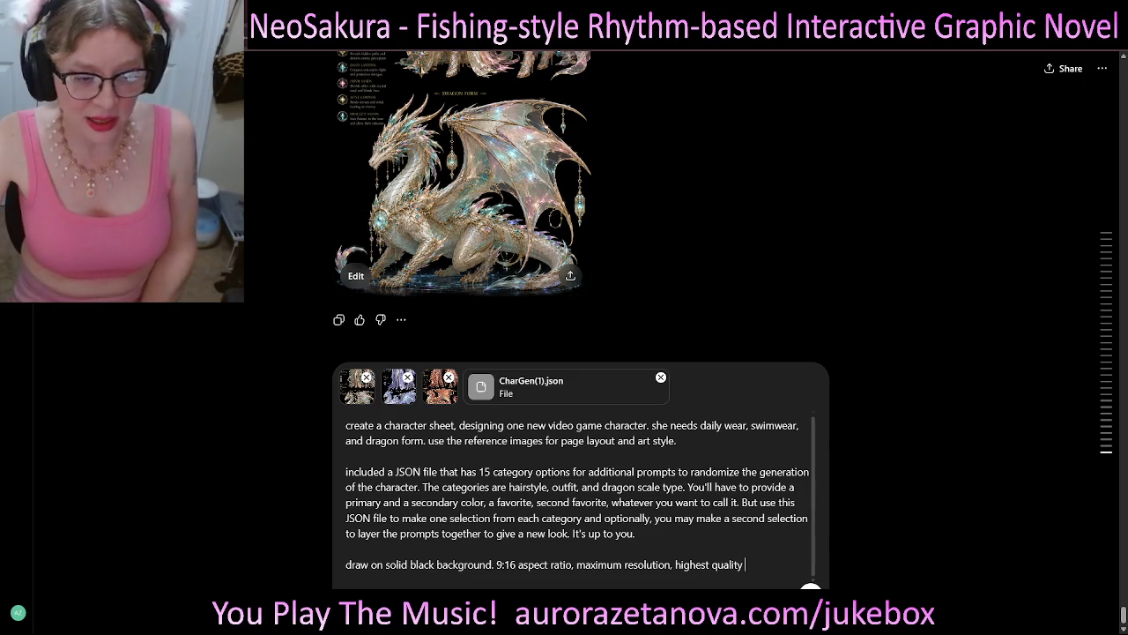
- Reword the JSON paragraph to 'included is a' and change 15 category options to 3
{"action": "left_click", "coordinate": [387, 471]}
{"action": "key", "text": "Delete"}
{"action": "type", "text": "is a"}
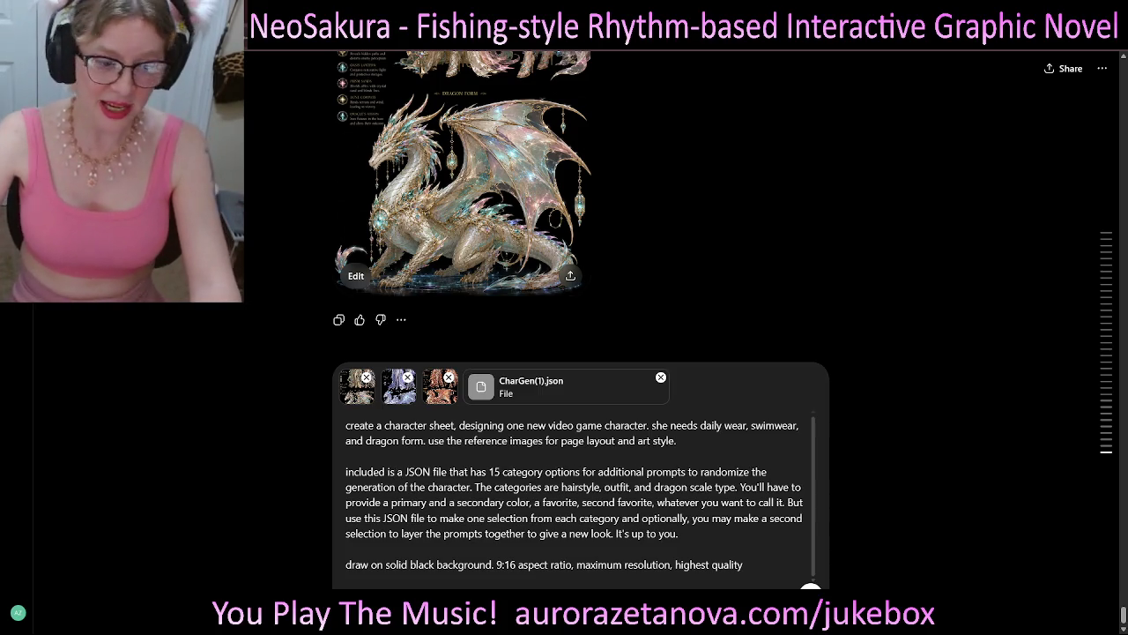
{"action": "double_click", "coordinate": [494, 472]}
{"action": "type", "text": "3"}
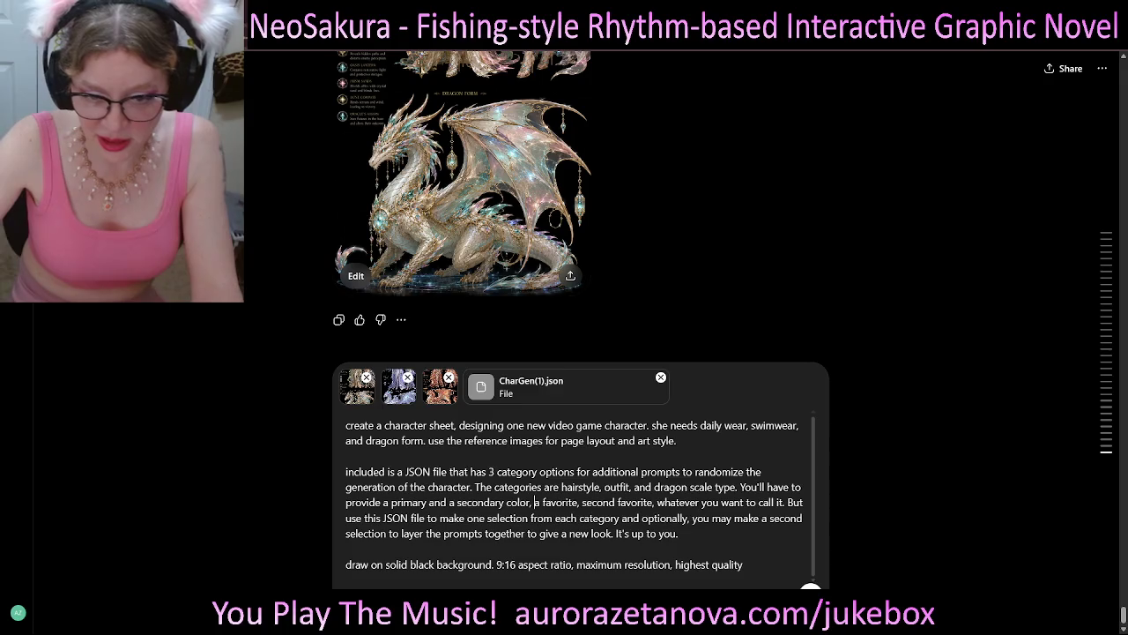
- Remove the favorite-colour phrase and 'But', then add blank lines after the final quality line
{"action": "left_click_drag", "start_coordinate": [535, 501], "coordinate": [783, 502]}
{"action": "key", "text": "BackSpace"}
{"action": "key", "text": "BackSpace"}
{"action": "key", "text": "BackSpace"}
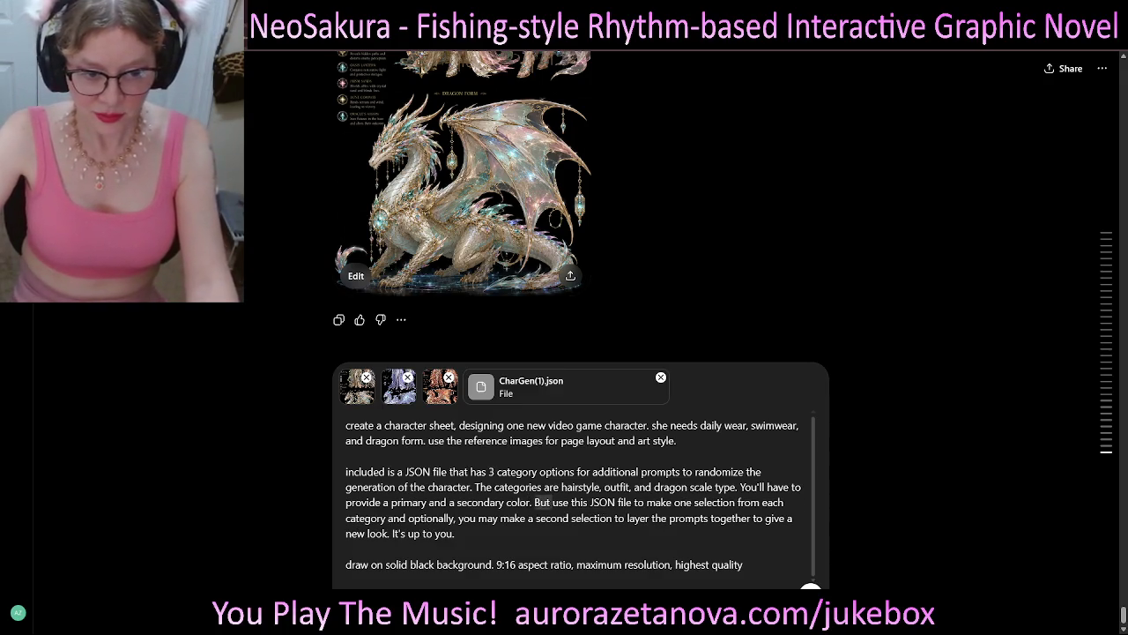
{"action": "double_click", "coordinate": [542, 501]}
{"action": "key", "text": "BackSpace"}
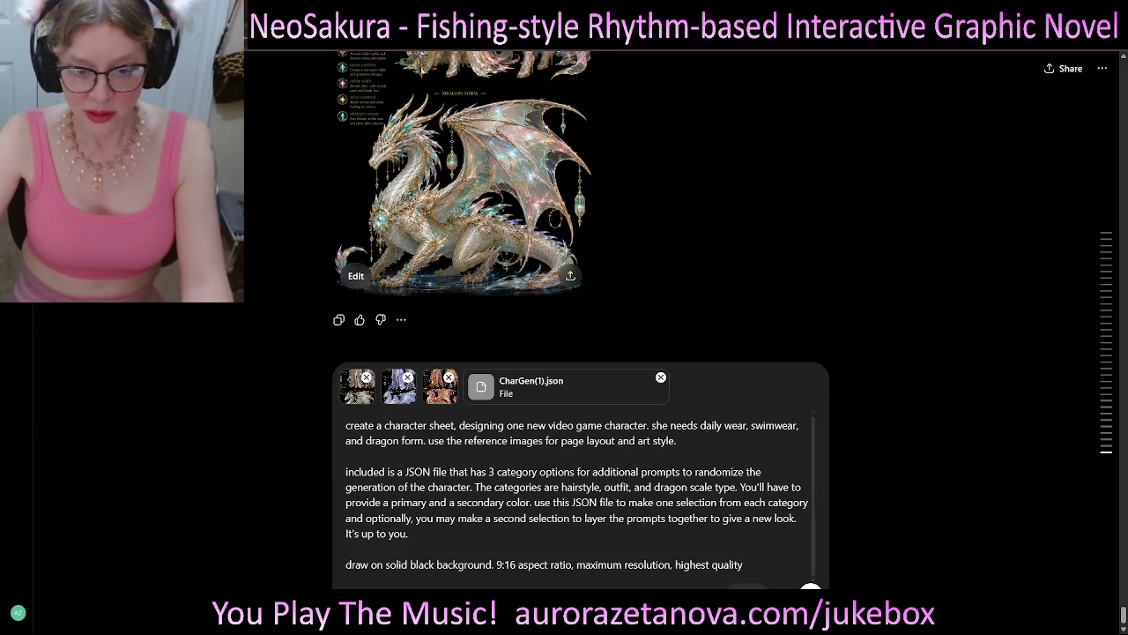
{"action": "key", "text": "shift+Return"}
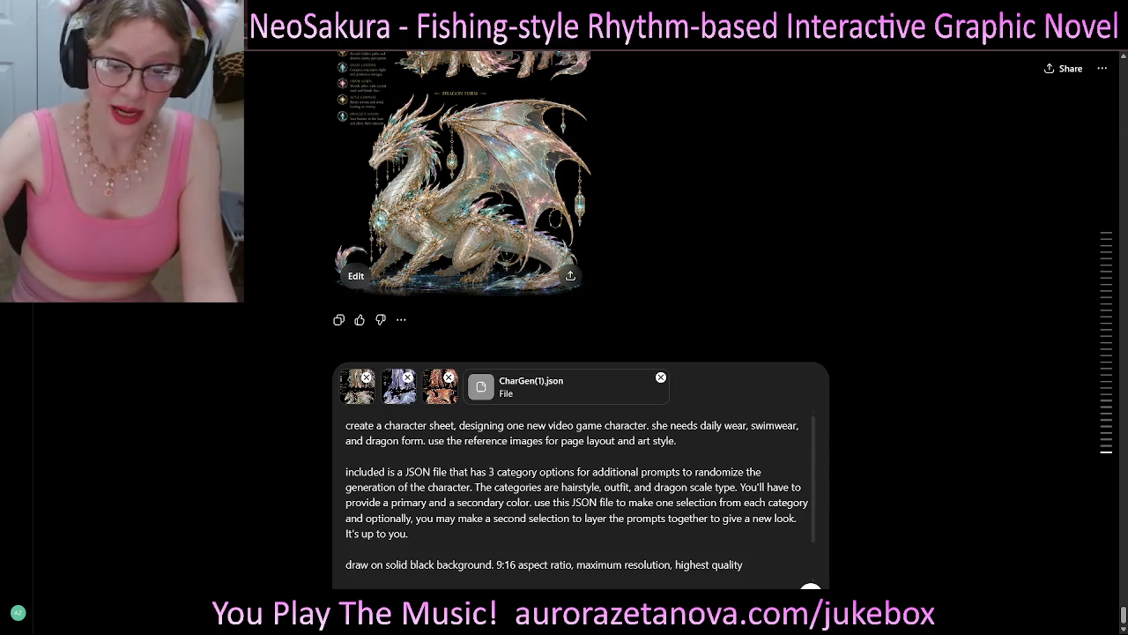
{"action": "key", "text": "shift+Return"}
{"action": "key", "text": "shift+Return"}
{"action": "key", "text": "shift+Return"}
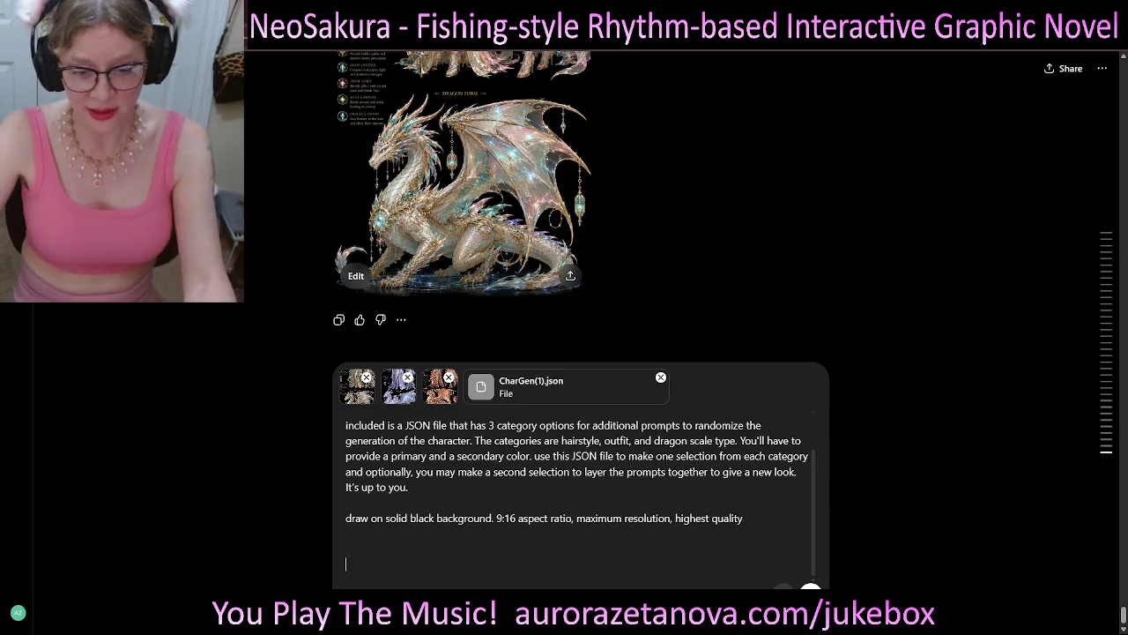
- Dictate a request for a brief task summary first, then send the prompt
{"action": "left_click", "coordinate": [783, 591]}
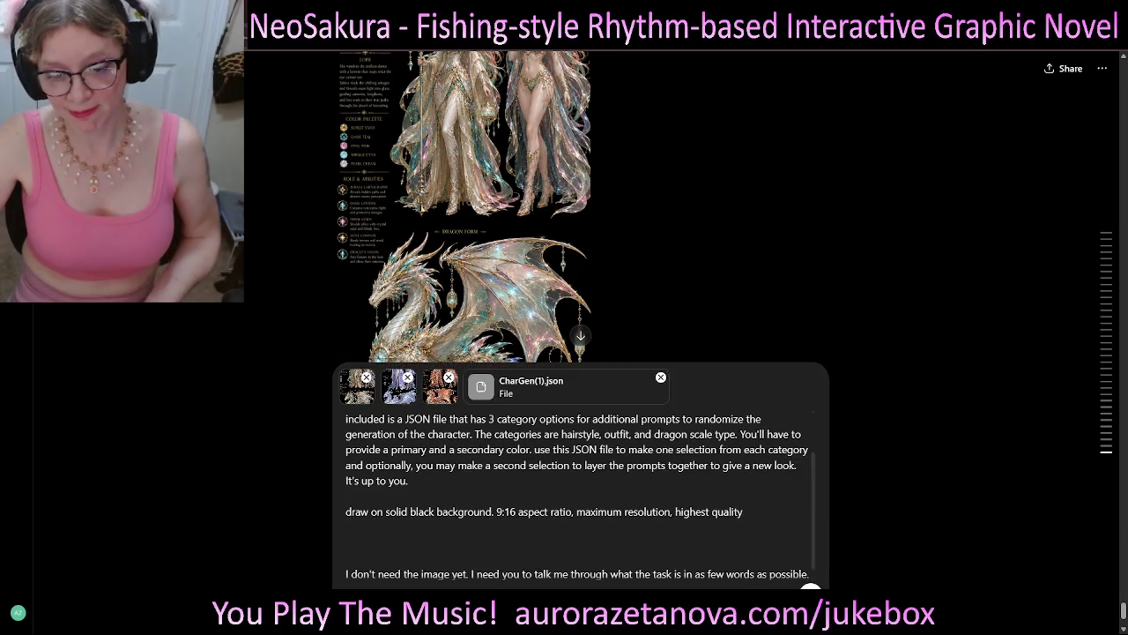
{"action": "left_click", "coordinate": [810, 587]}
{"action": "type", "text": "Create a character that has the job of holograph engineer. Pick any colors you want."}
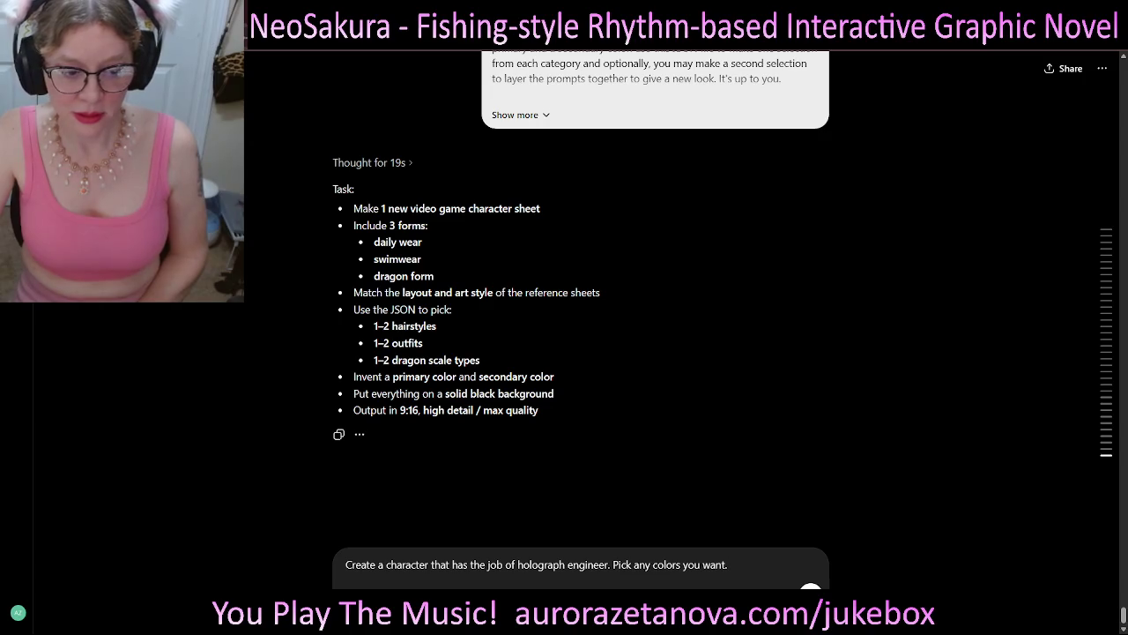
- Send the request for a holograph engineer character in any colours
{"action": "key", "text": "Return"}
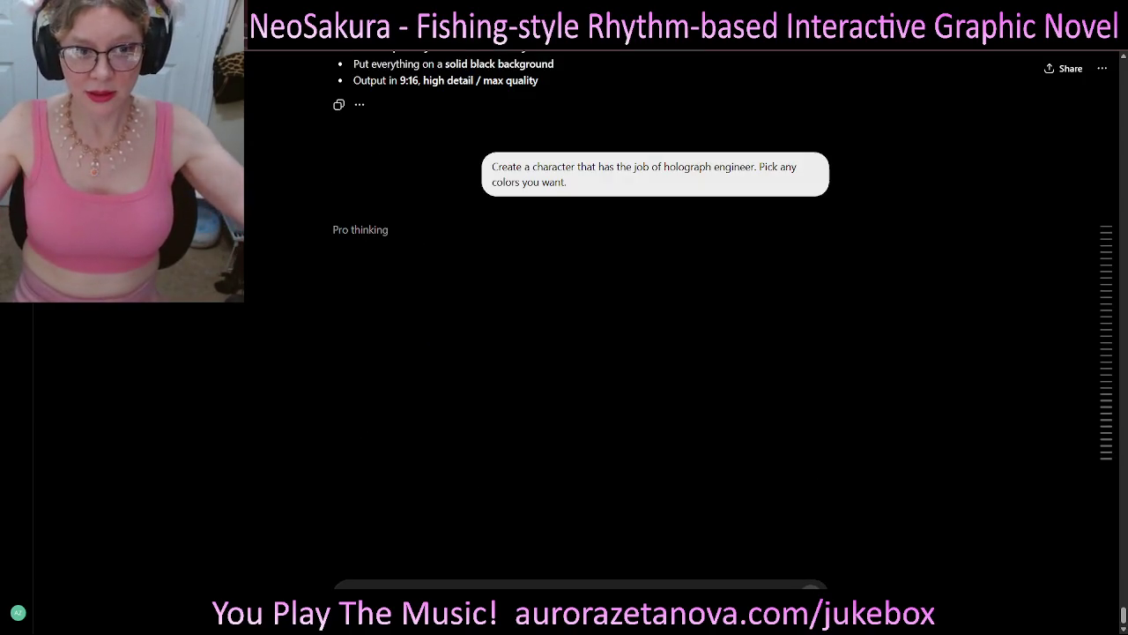